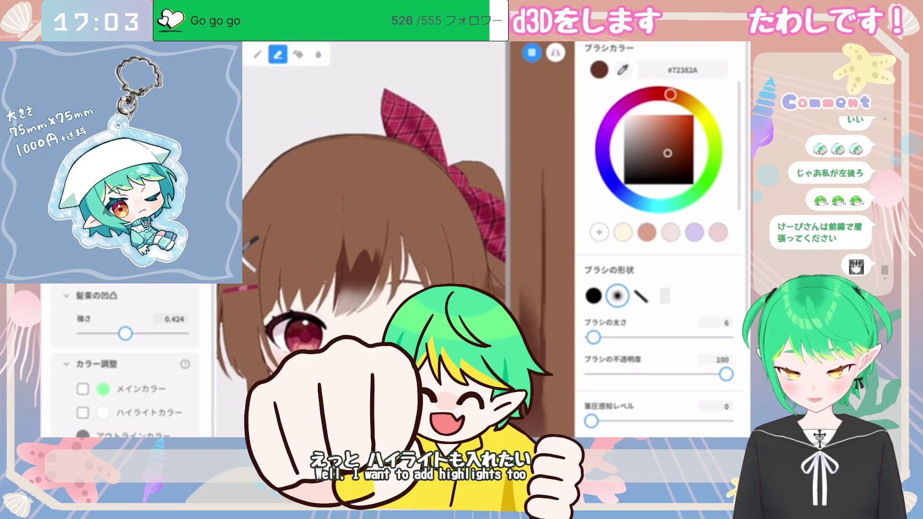
- Set up a white #FFFFFF hard round brush at size 23
click(625, 115)
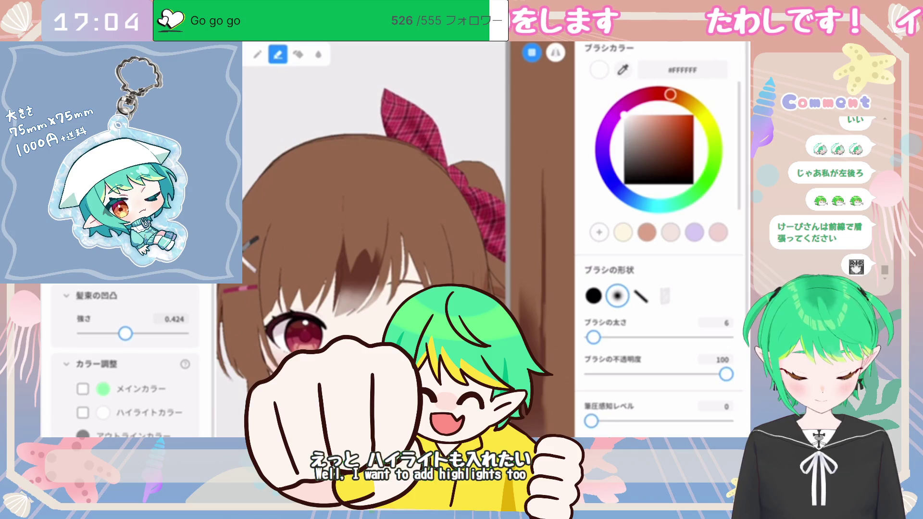
click(593, 296)
drag(594, 337, 601, 337)
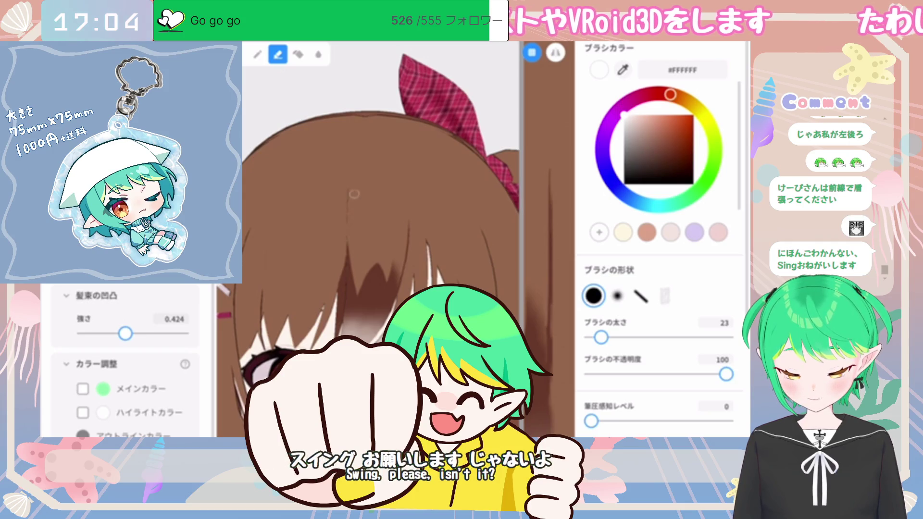
- Paint a white highlight band across the top of the bangs, redoing the first attempt
key(p)
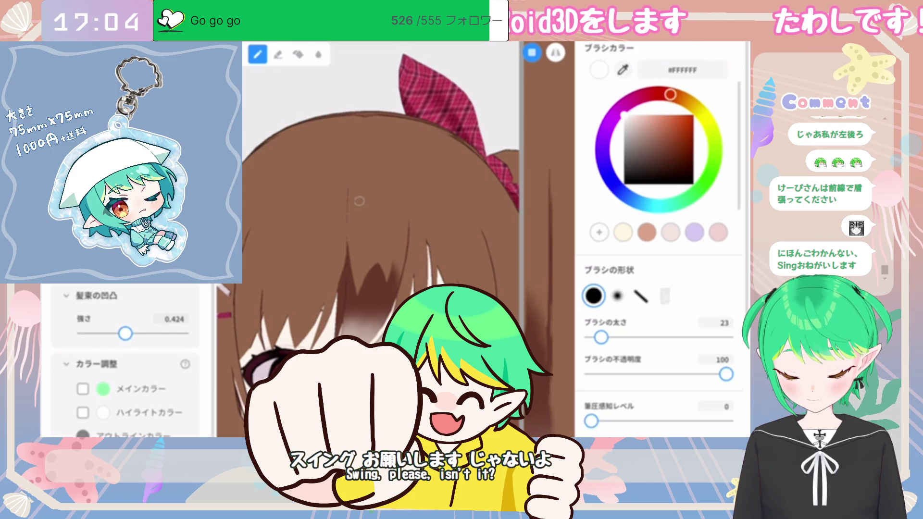
drag(359, 201, 399, 196)
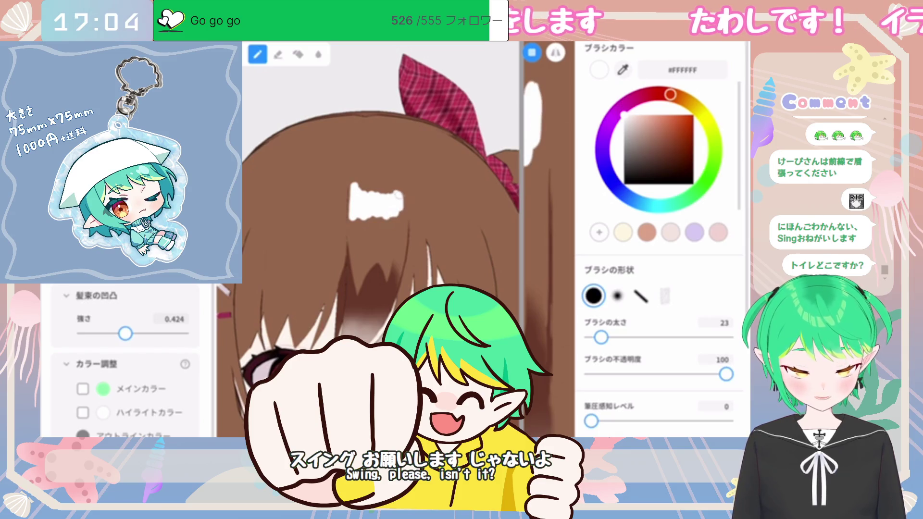
key(ctrl+z)
key(e)
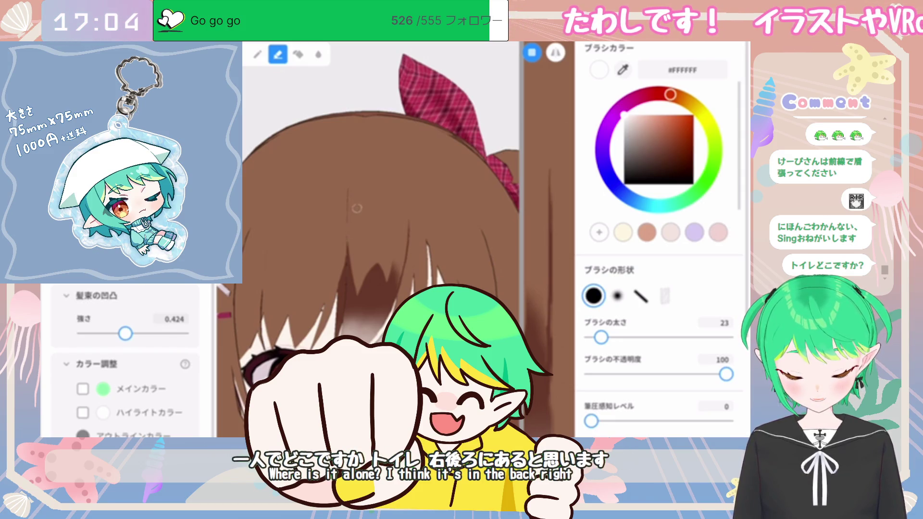
key(b)
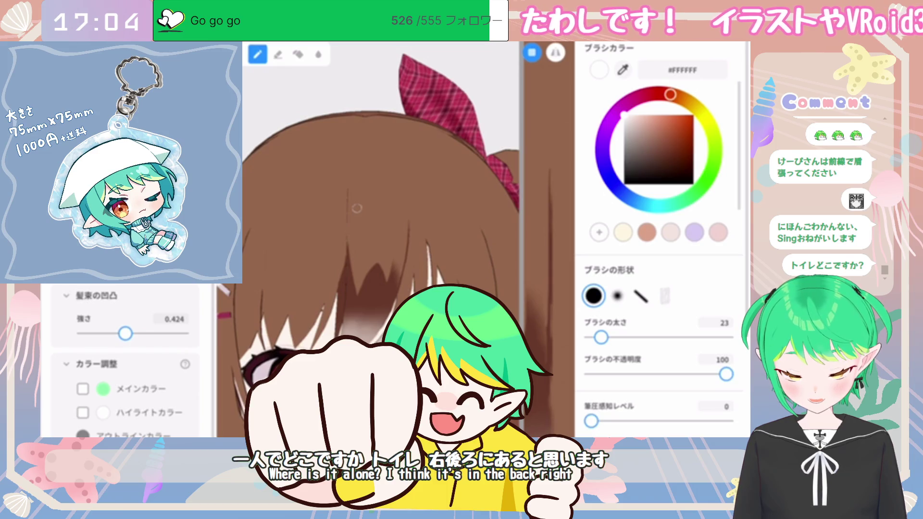
mouse_move(356, 208)
mouse_down()
mouse_move(398, 216)
mouse_move(411, 204)
mouse_up()
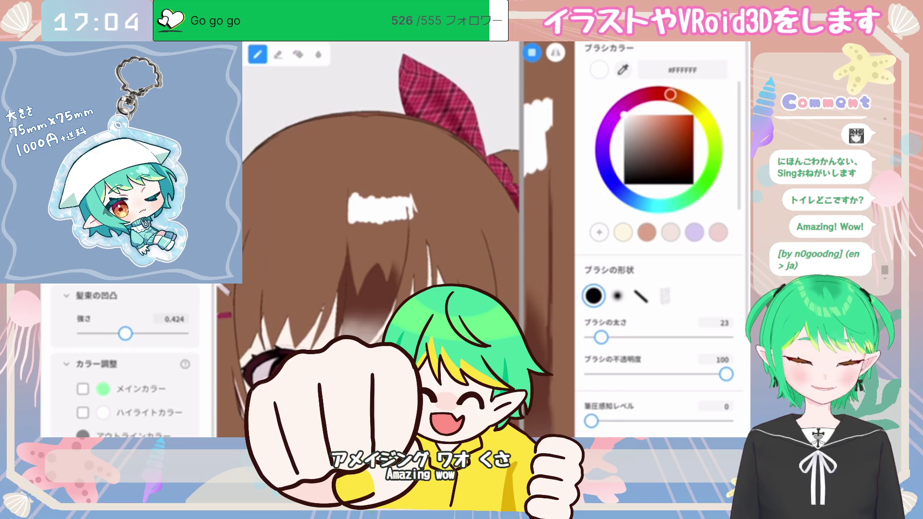
- Use the soft airbrush tip to fill out the patch's middle, top and bottom edges
click(618, 296)
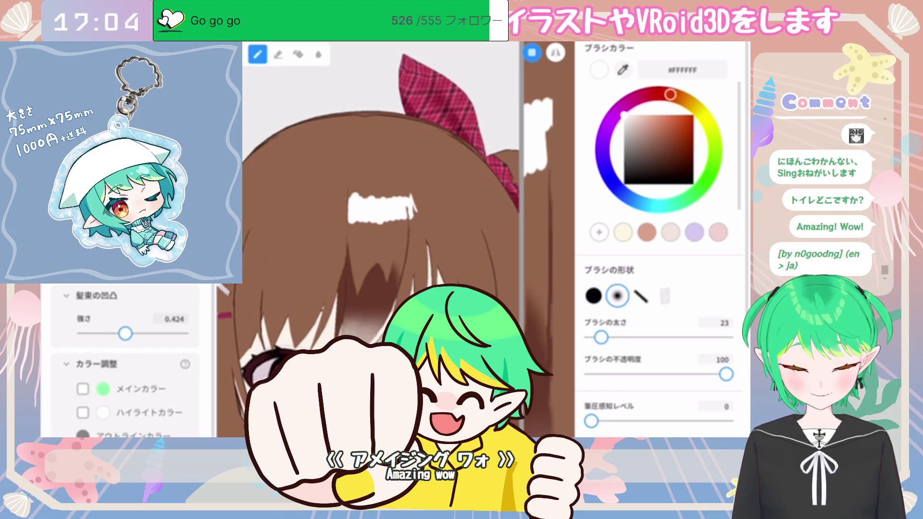
mouse_move(394, 215)
mouse_down()
mouse_move(407, 222)
mouse_move(360, 217)
mouse_move(402, 205)
mouse_move(363, 198)
mouse_move(409, 194)
mouse_move(403, 220)
mouse_up()
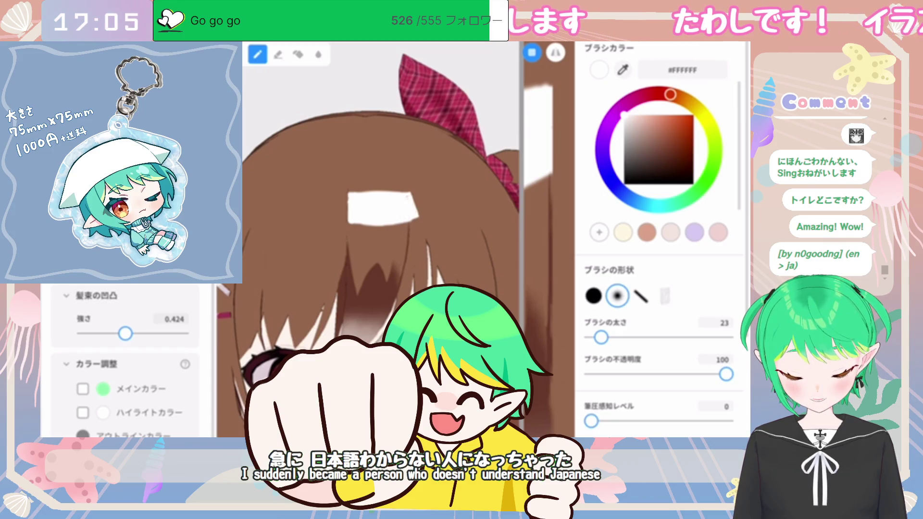
mouse_move(390, 198)
mouse_down()
mouse_move(409, 190)
mouse_move(406, 199)
mouse_up()
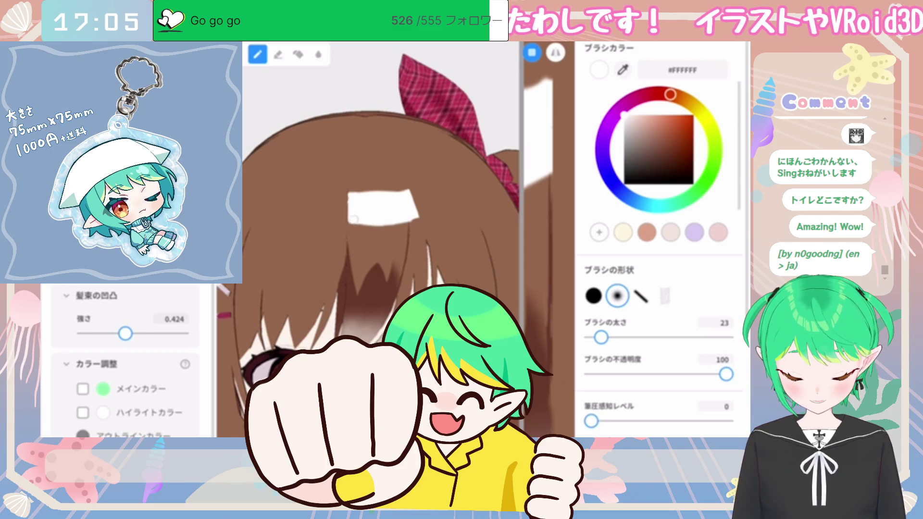
drag(353, 222, 387, 221)
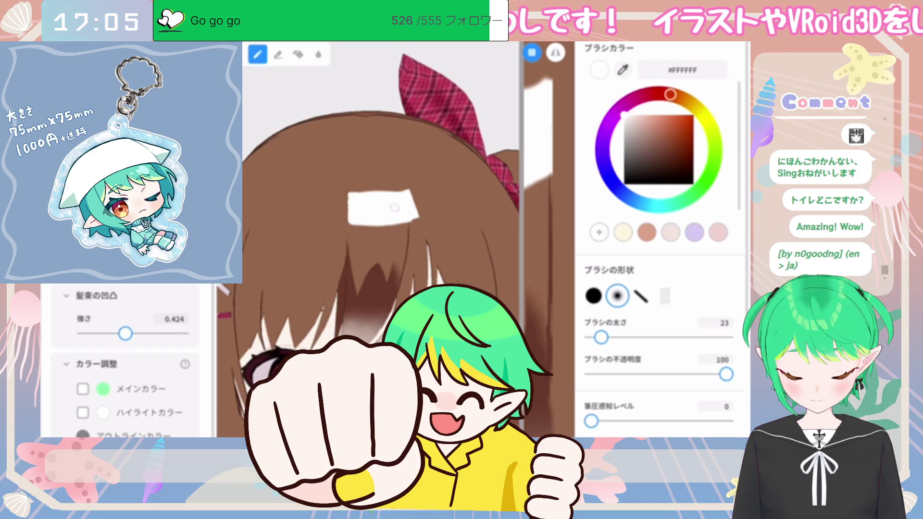
key(e)
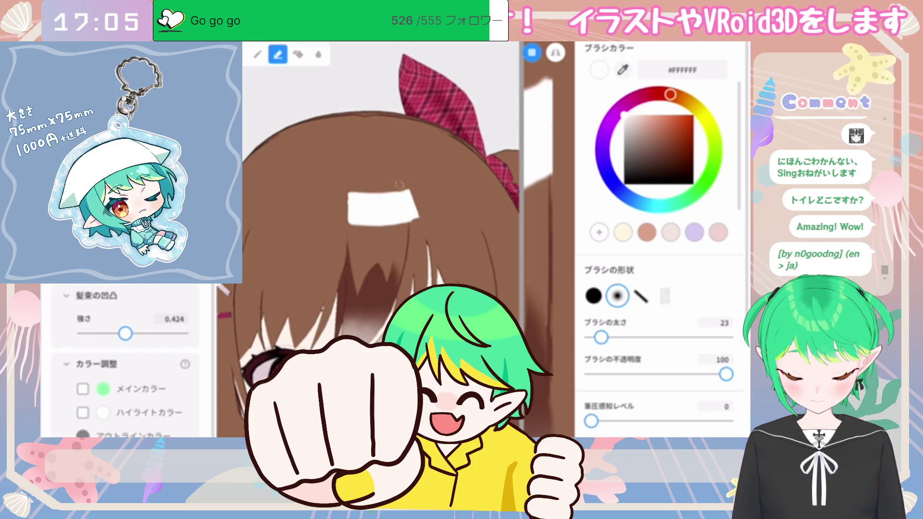
- Erase a slanted gap through the right end of the white highlight
scroll(397, 183, down, 3)
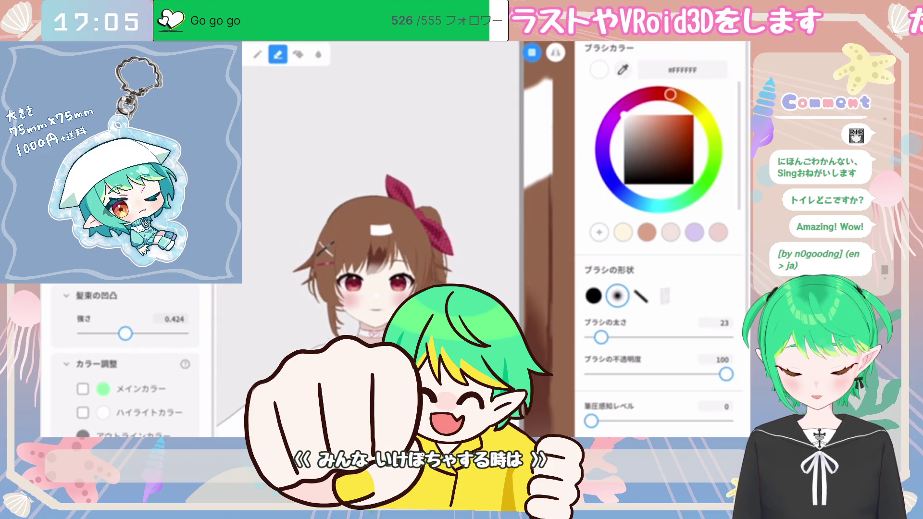
scroll(378, 229, up, 5)
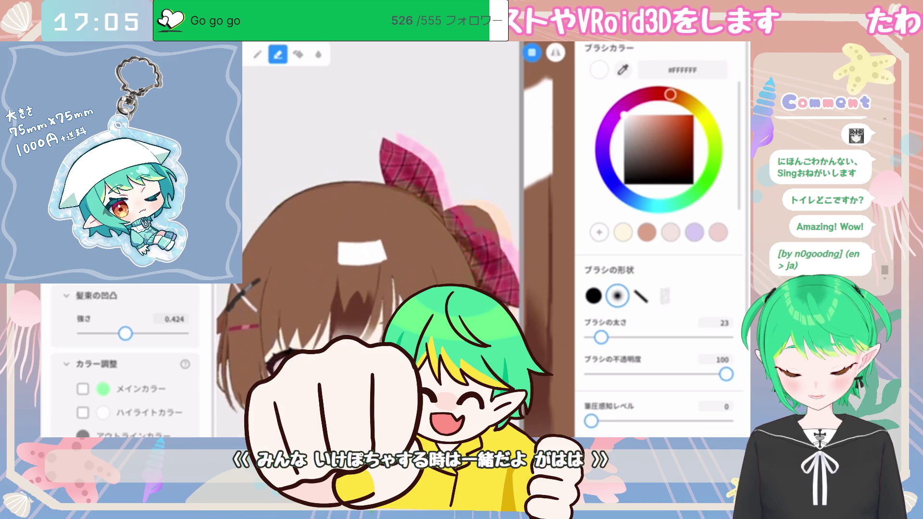
scroll(380, 230, up, 2)
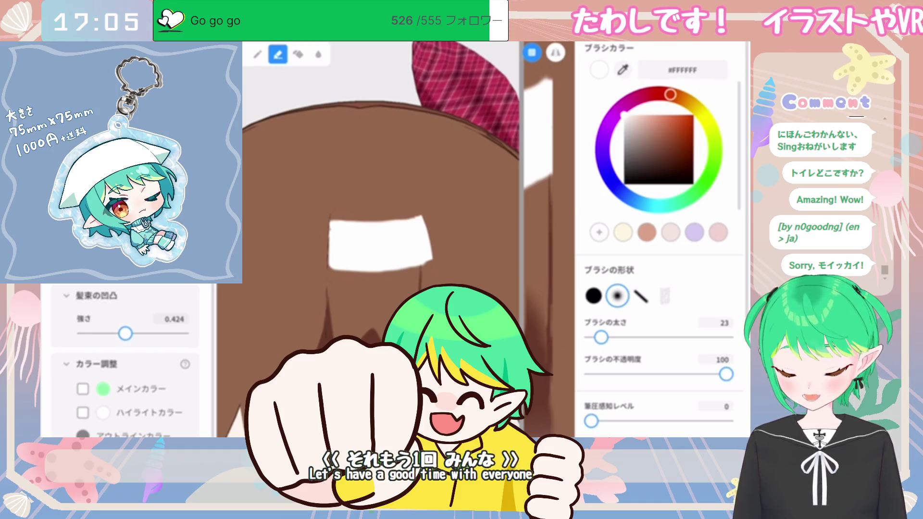
drag(413, 218, 422, 263)
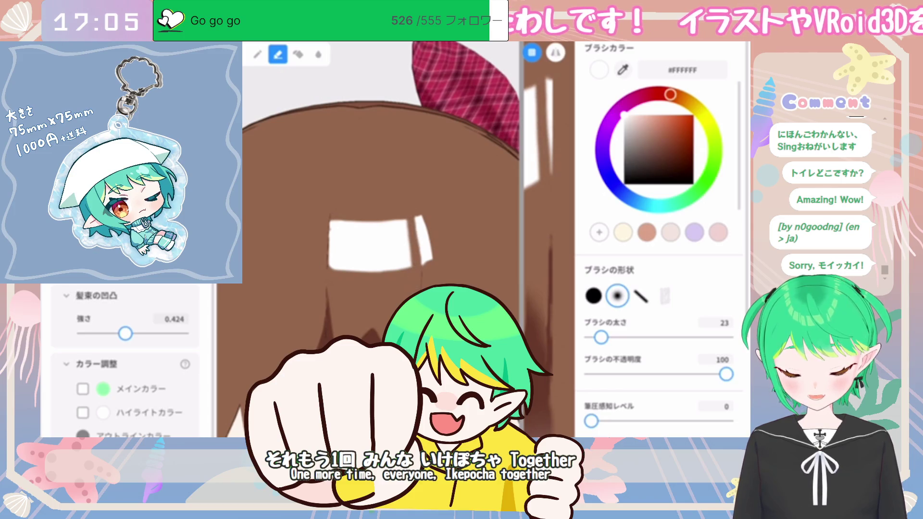
key(ctrl+z)
drag(407, 219, 418, 268)
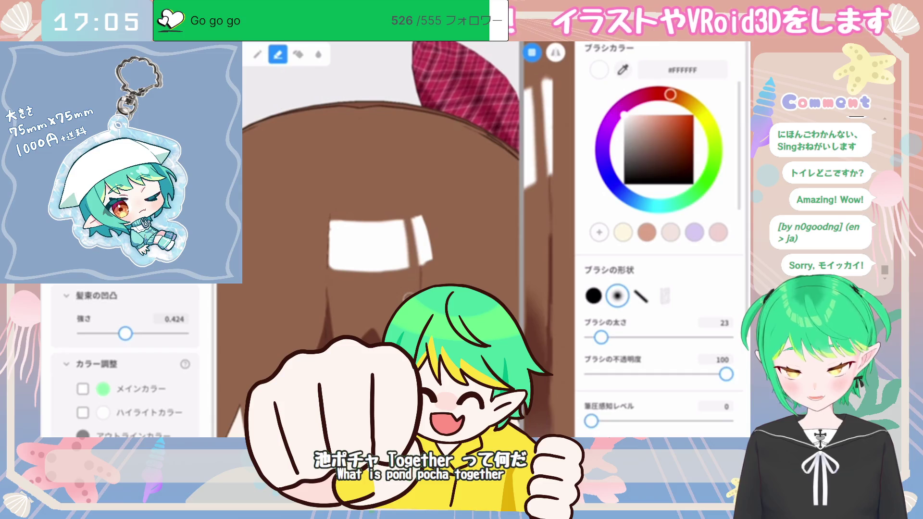
- Cut thin gaps at eraser size 9, then trim the left edge at size 27
drag(601, 338, 595, 338)
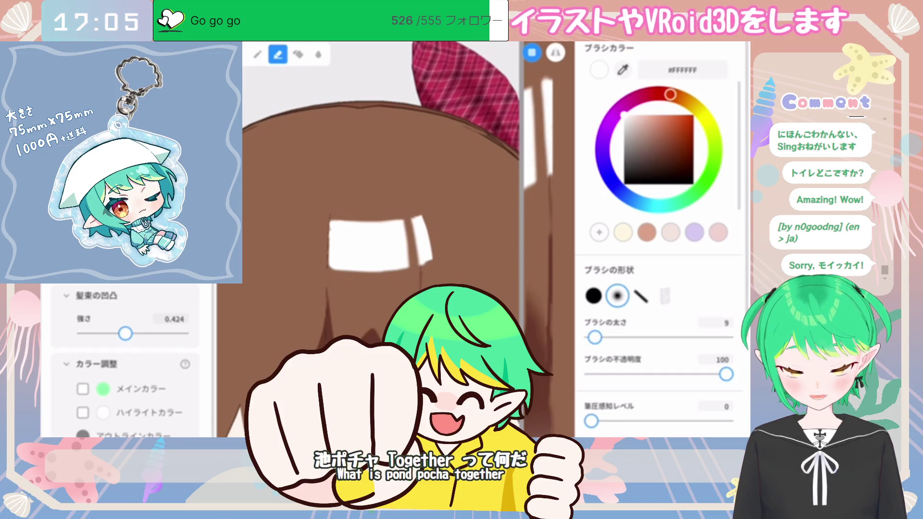
mouse_move(397, 218)
mouse_down()
mouse_move(397, 284)
mouse_move(393, 273)
mouse_up()
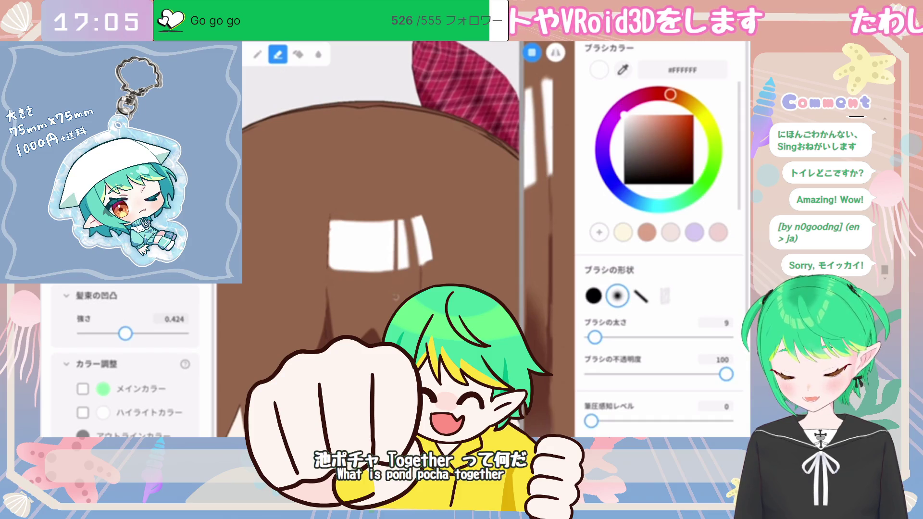
drag(595, 337, 603, 337)
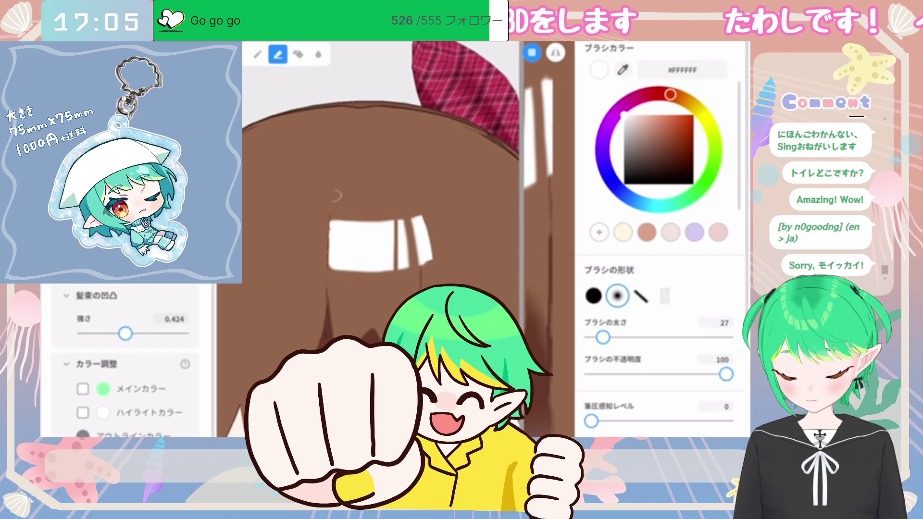
drag(335, 195, 330, 297)
- Set the eraser to size 8 and refine the streak edges up close
scroll(329, 297, down, 5)
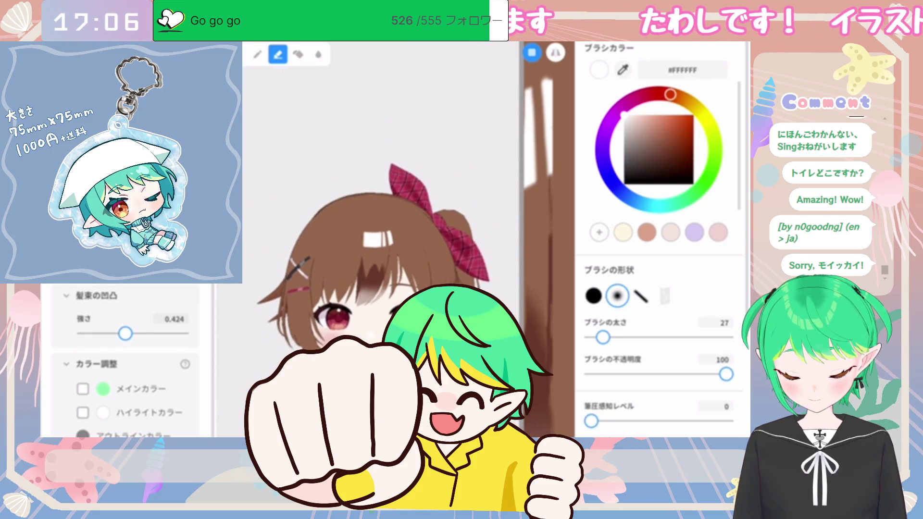
scroll(346, 238, up, 2)
scroll(346, 238, down, 1)
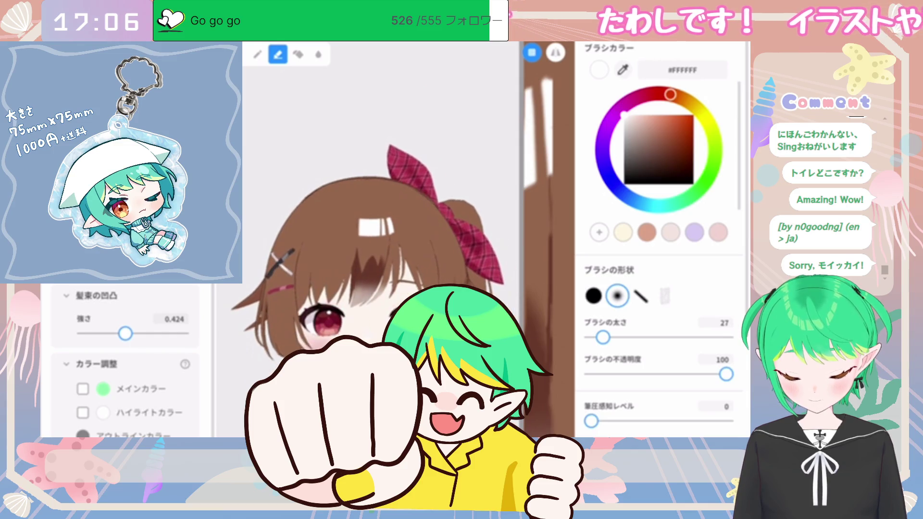
drag(603, 337, 594, 338)
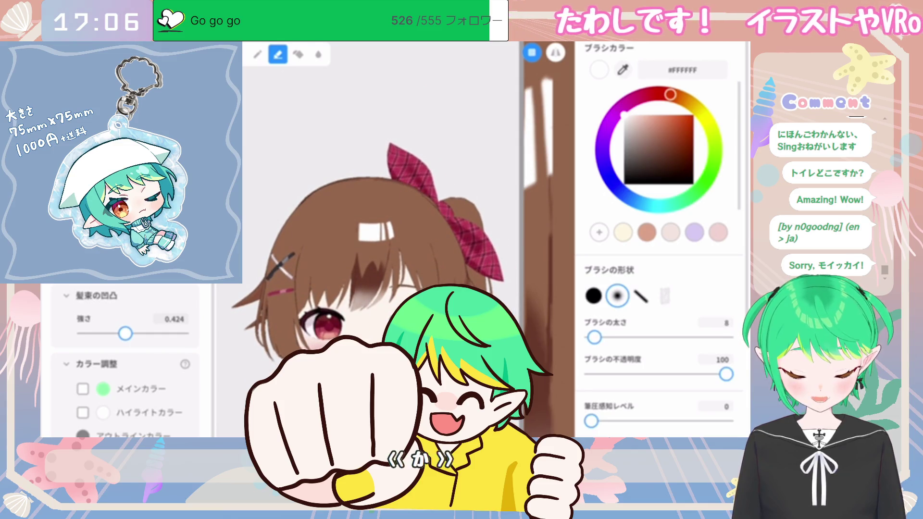
scroll(346, 238, up, 3)
scroll(315, 316, up, 3)
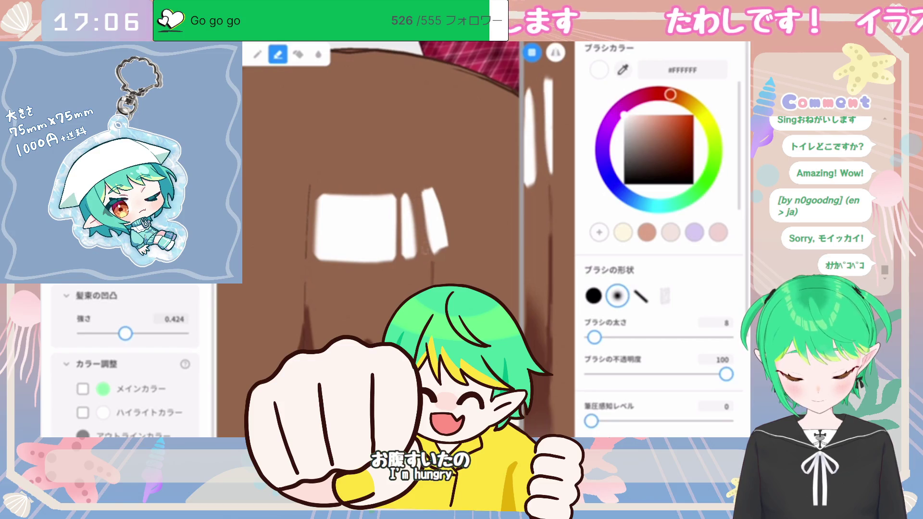
key(ctrl+z)
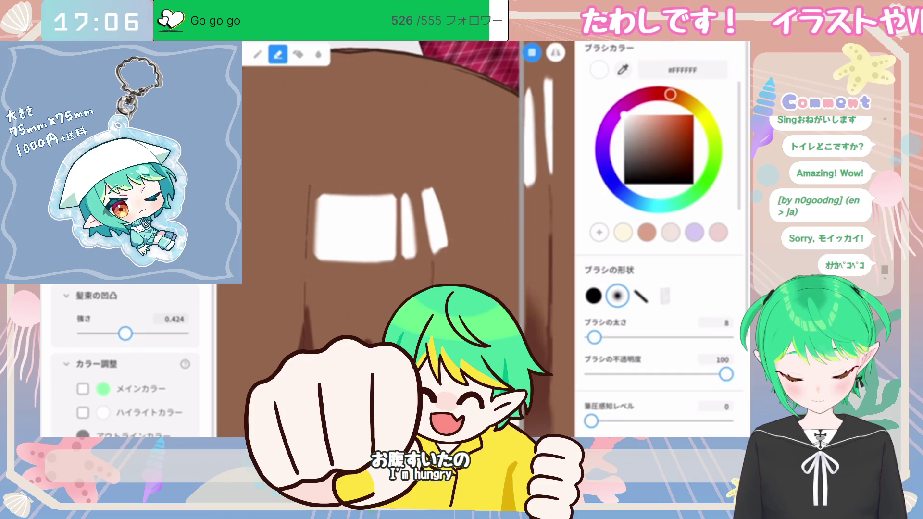
- Zoom back out and leave the hair texture editor
scroll(370, 240, down, 5)
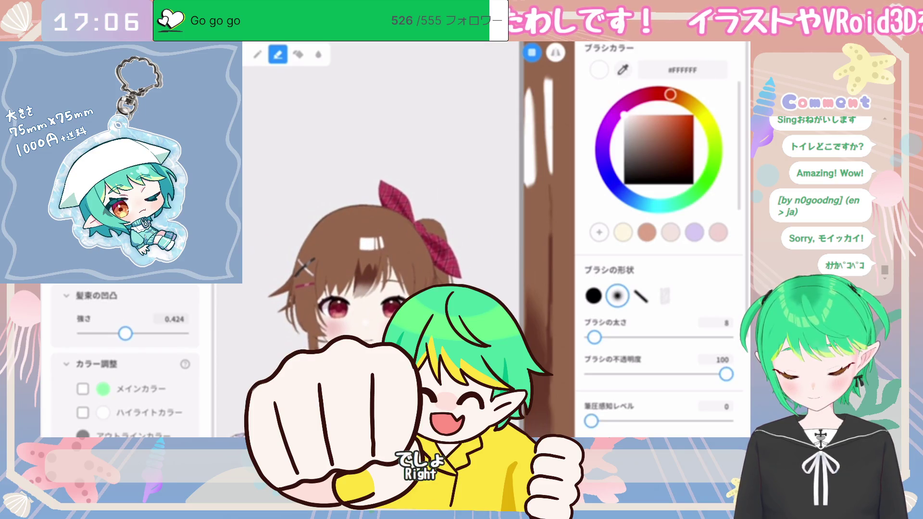
key(Escape)
scroll(390, 245, up, 3)
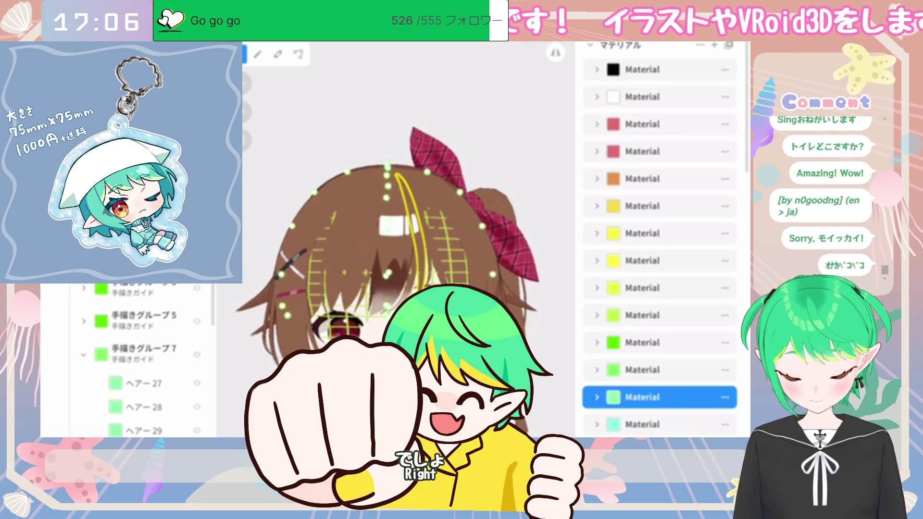
- Select a different hair material, collapse its detail rows, and bring up its texture
click(644, 425)
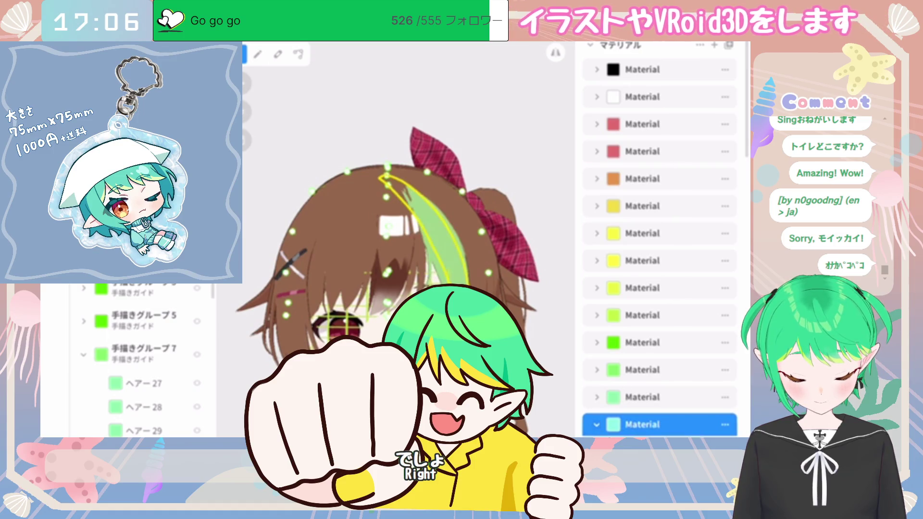
click(596, 425)
scroll(659, 253, down, 3)
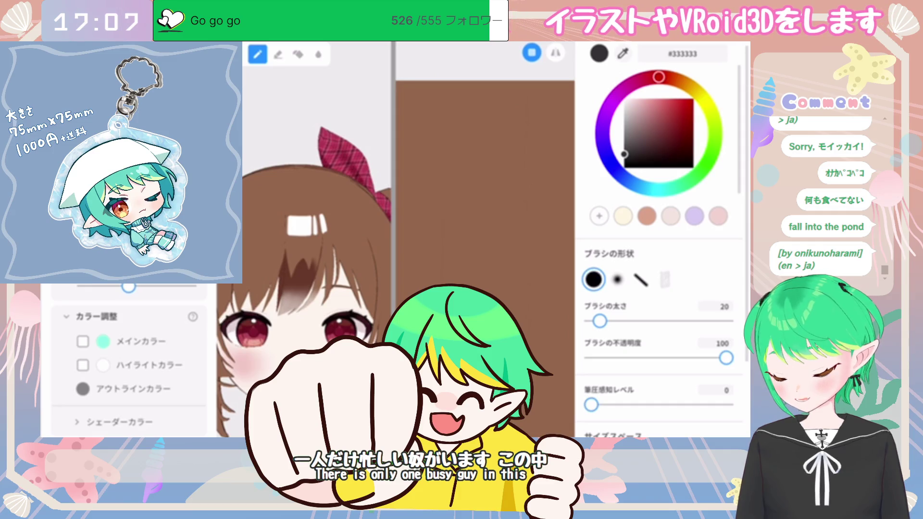
- Set the brush to white #FFFFFF, hard round shape, size 28
scroll(129, 355, up, 1)
click(624, 98)
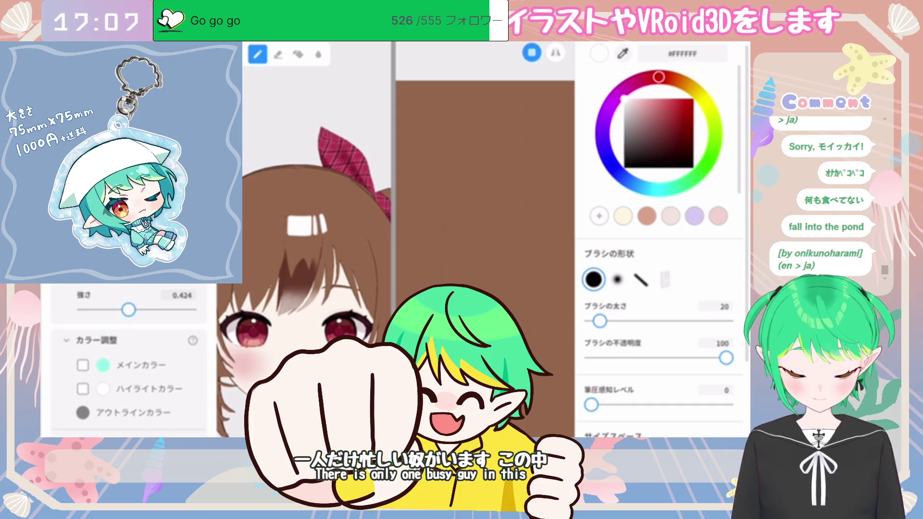
drag(599, 321, 599, 321)
drag(598, 321, 600, 321)
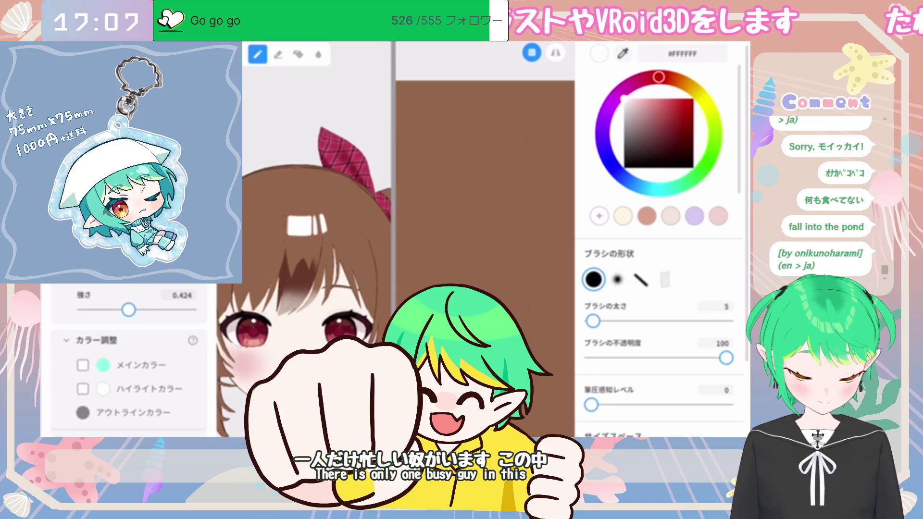
click(617, 280)
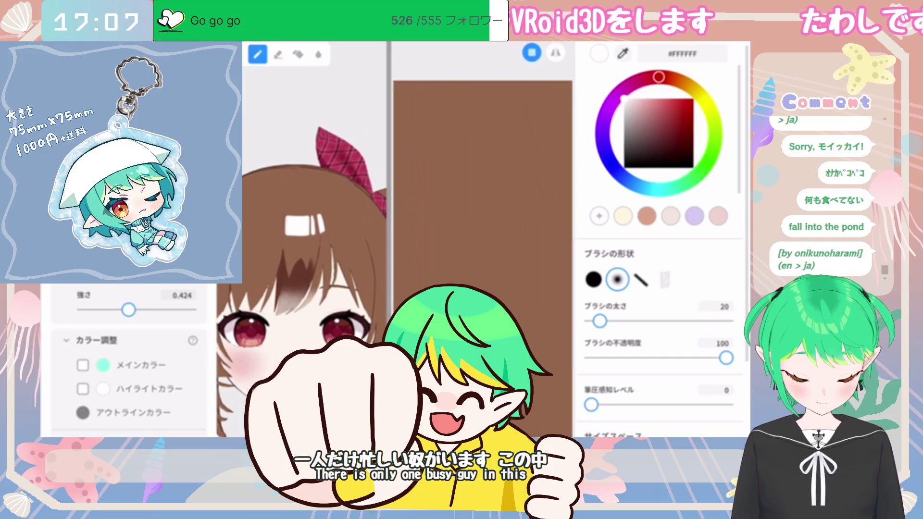
scroll(486, 250, down, 3)
scroll(481, 250, down, 2)
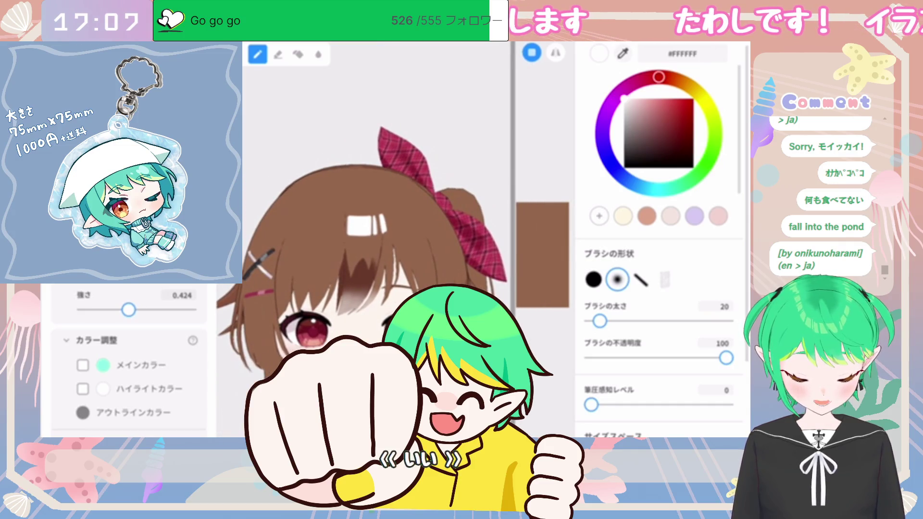
drag(600, 321, 604, 321)
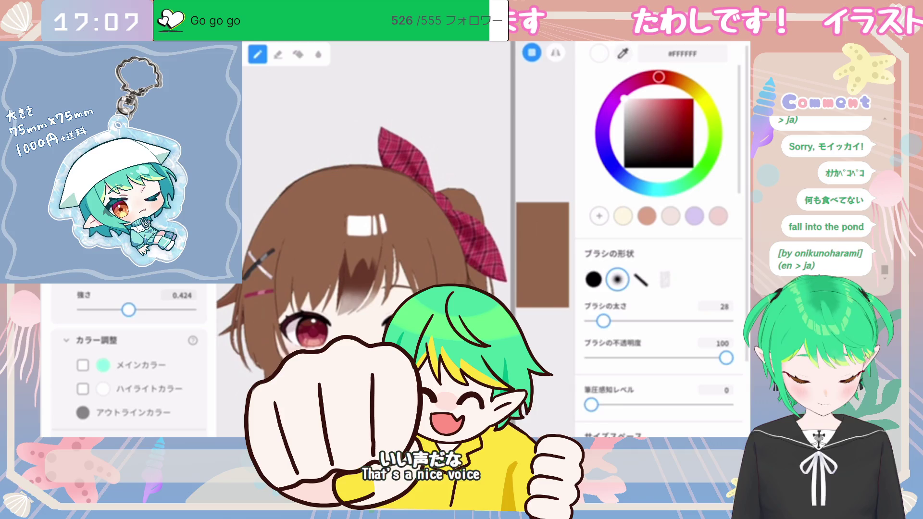
click(593, 279)
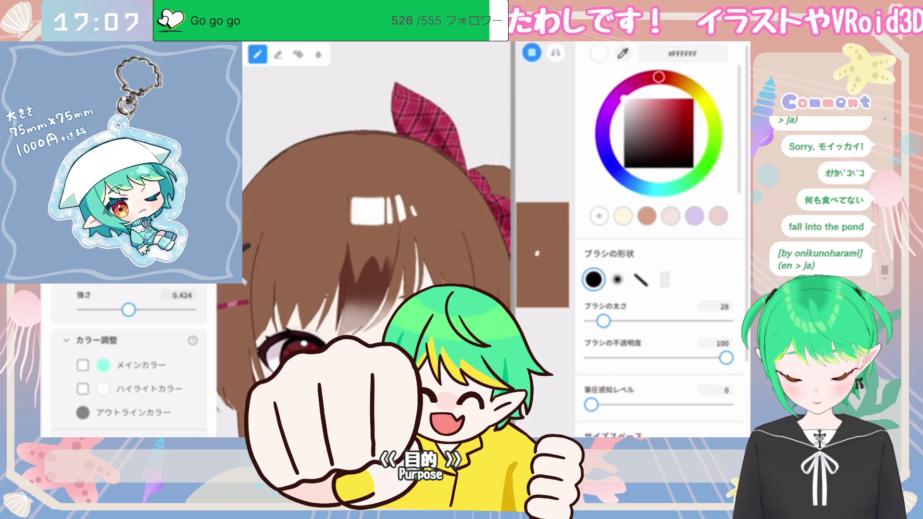
- Paint white highlight strokes onto the bangs beside the existing highlight
mouse_move(407, 215)
mouse_down()
mouse_move(419, 195)
mouse_move(444, 187)
mouse_up()
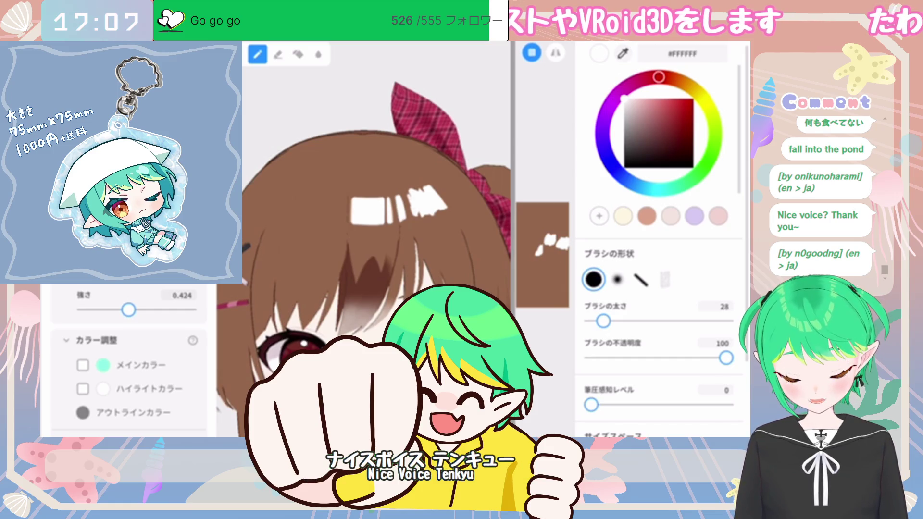
click(415, 217)
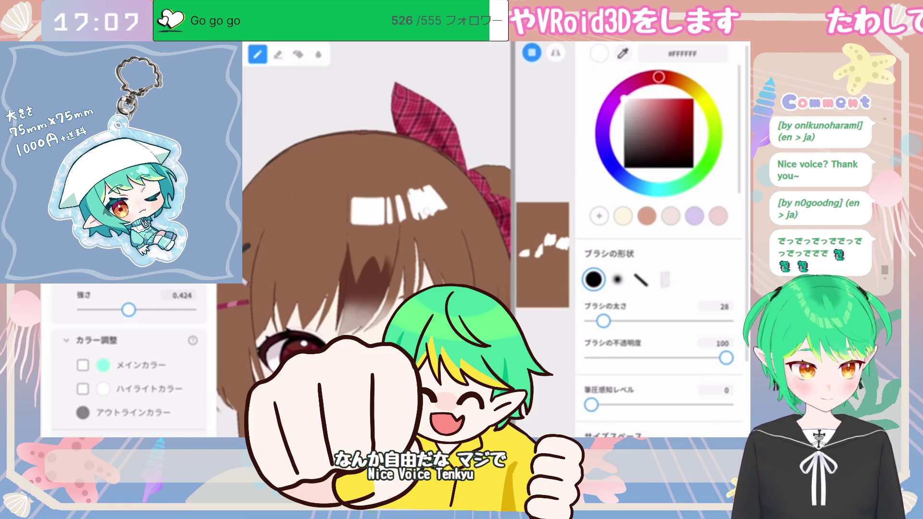
click(420, 187)
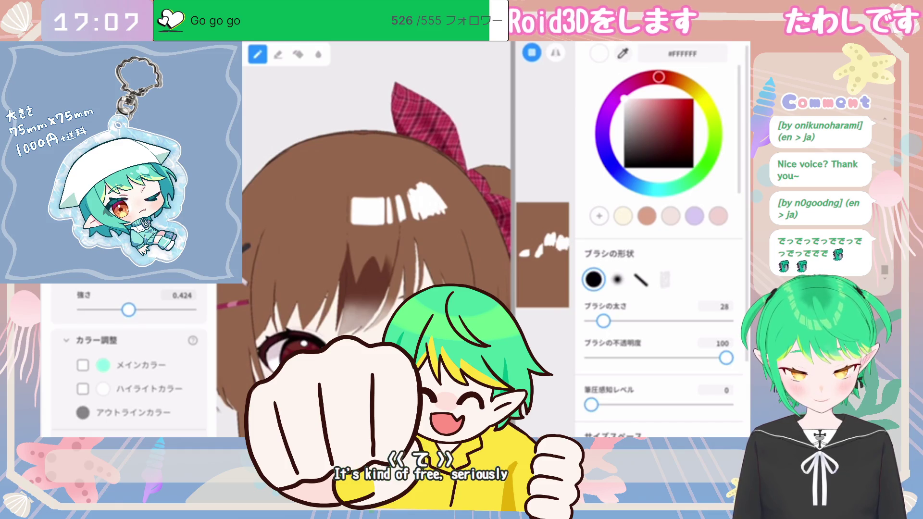
click(426, 215)
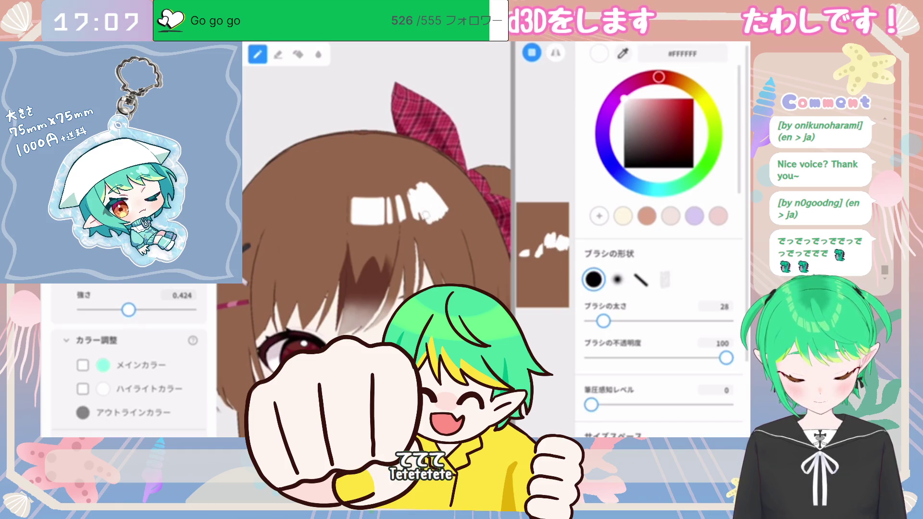
mouse_move(416, 204)
mouse_down()
mouse_move(420, 222)
mouse_move(413, 211)
mouse_move(410, 221)
mouse_up()
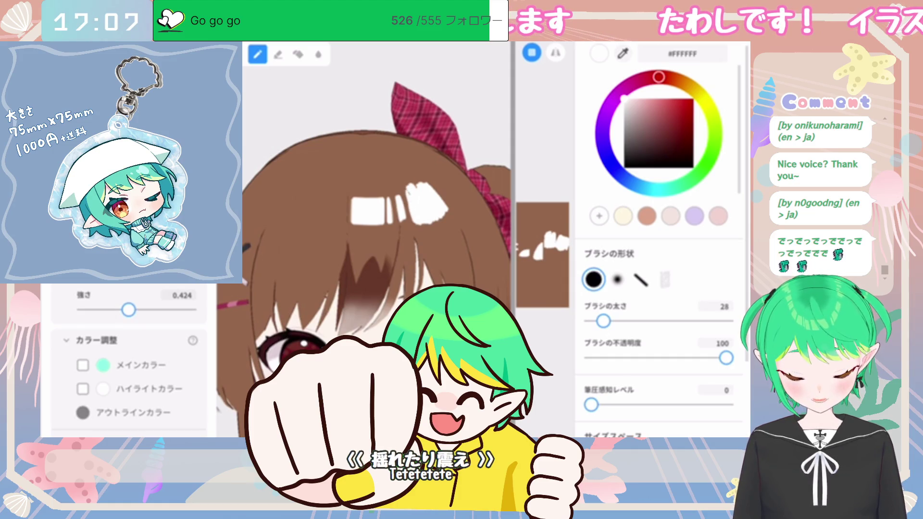
drag(411, 187, 417, 180)
mouse_move(446, 213)
mouse_down()
mouse_move(451, 219)
mouse_move(416, 227)
mouse_up()
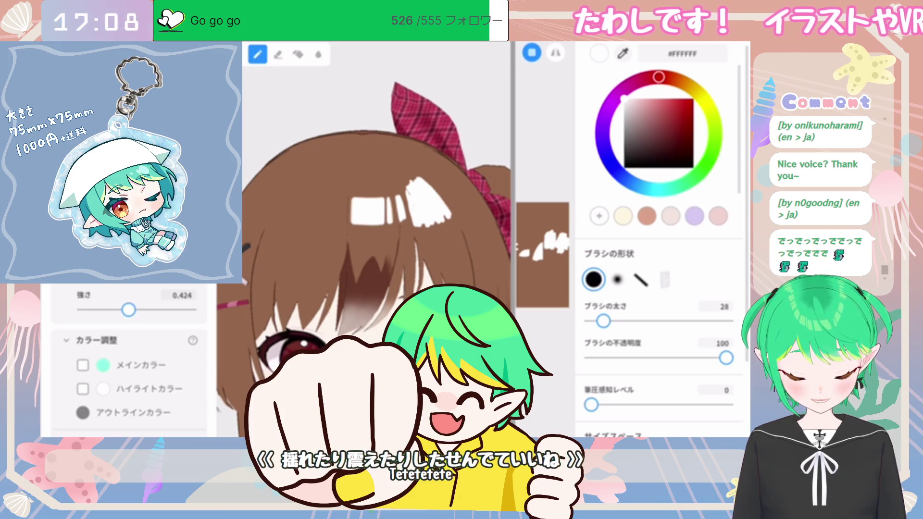
- Erase parts of the new highlight back to brown with a soft round eraser
key(e)
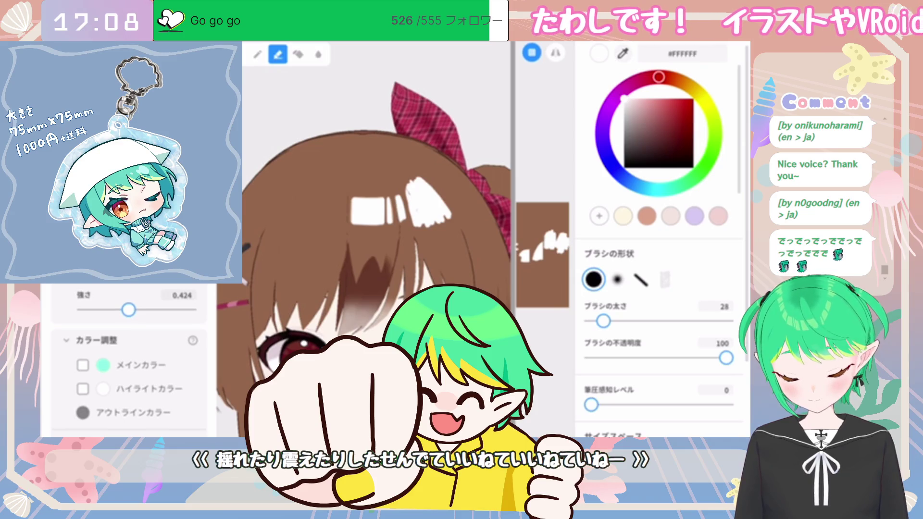
click(618, 279)
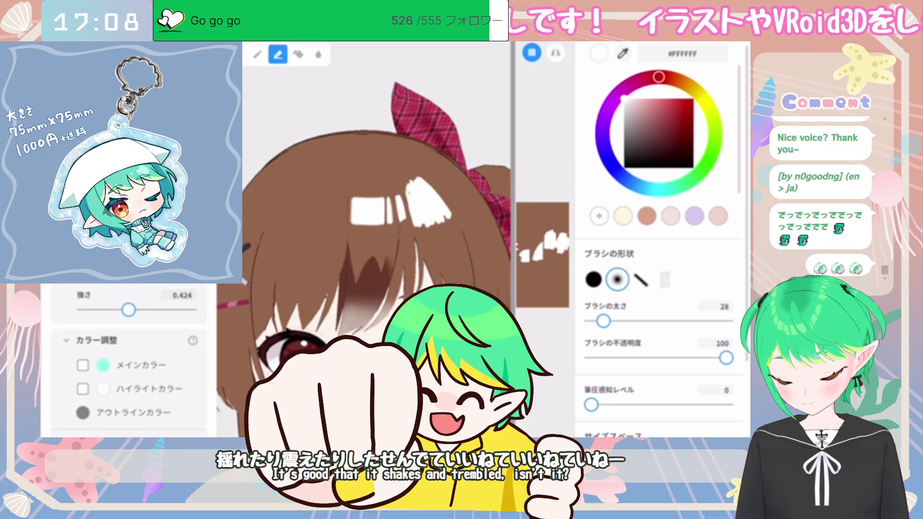
mouse_move(419, 226)
mouse_down()
mouse_move(451, 232)
mouse_move(414, 224)
mouse_up()
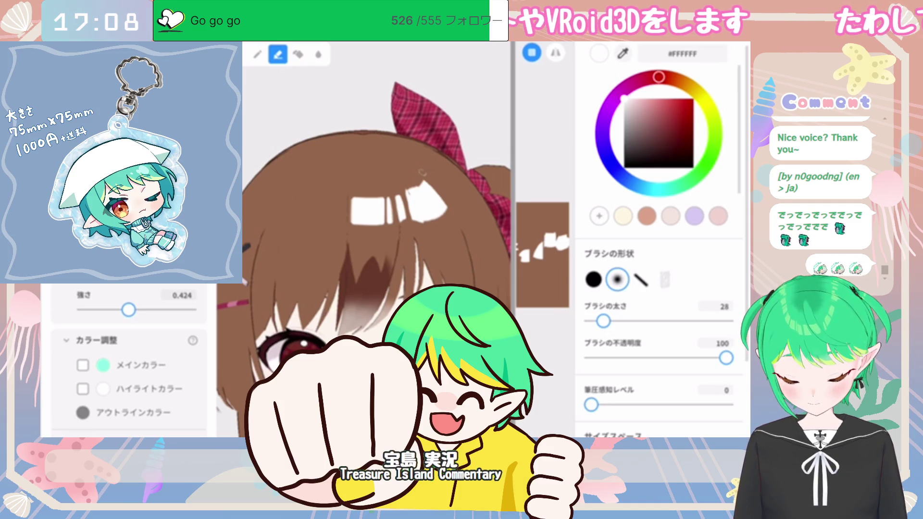
drag(426, 183, 447, 219)
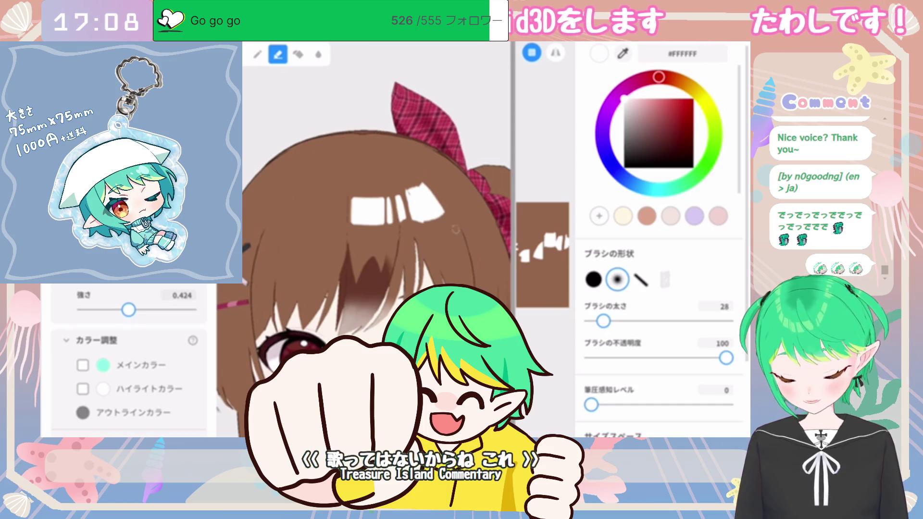
drag(433, 198, 447, 227)
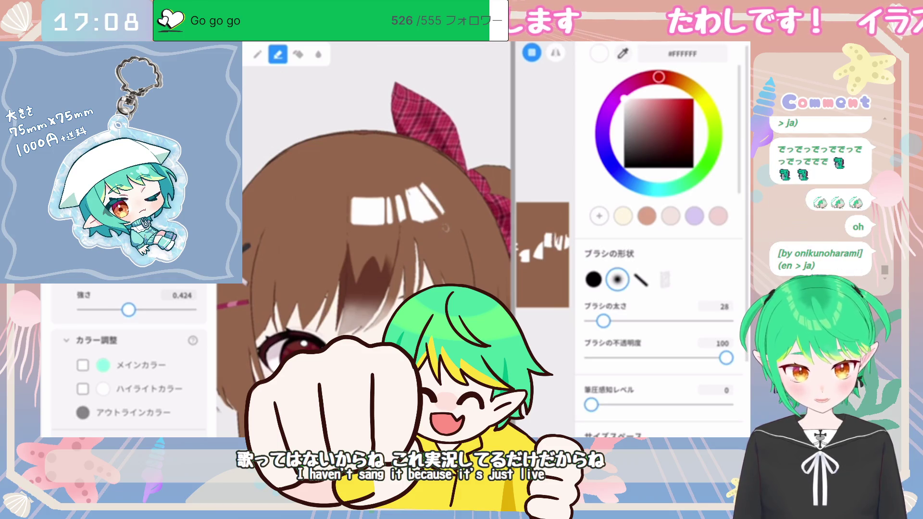
scroll(403, 165, up, 2)
- Zoom in on the bangs and back out to work on the highlight streaks
scroll(431, 226, down, 3)
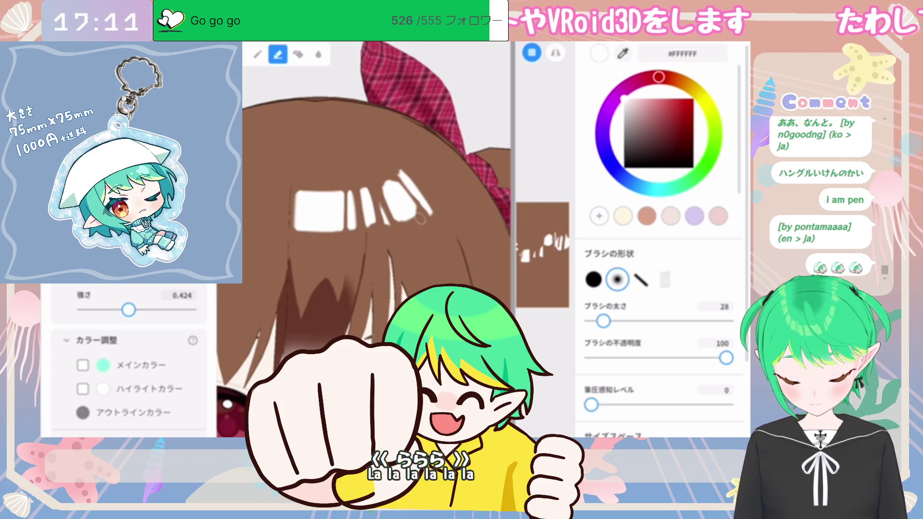
scroll(420, 219, up, 3)
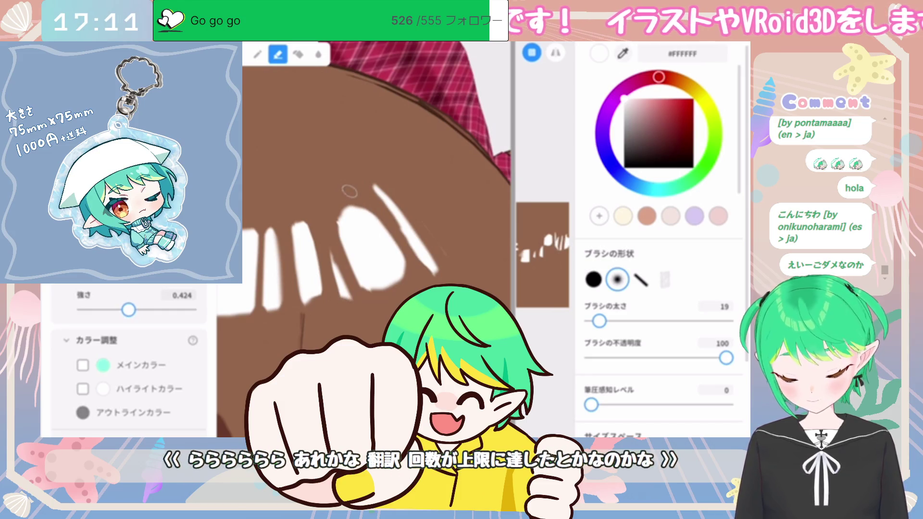
- Shrink the brush to size 10 while switching between pen and eraser modes
key(b)
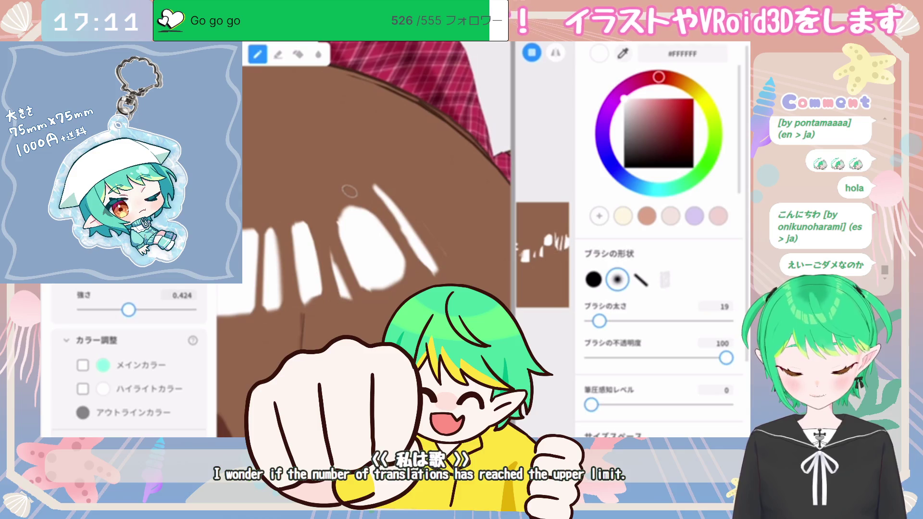
key(bracketleft)
key(bracketleft)
key(bracketleft)
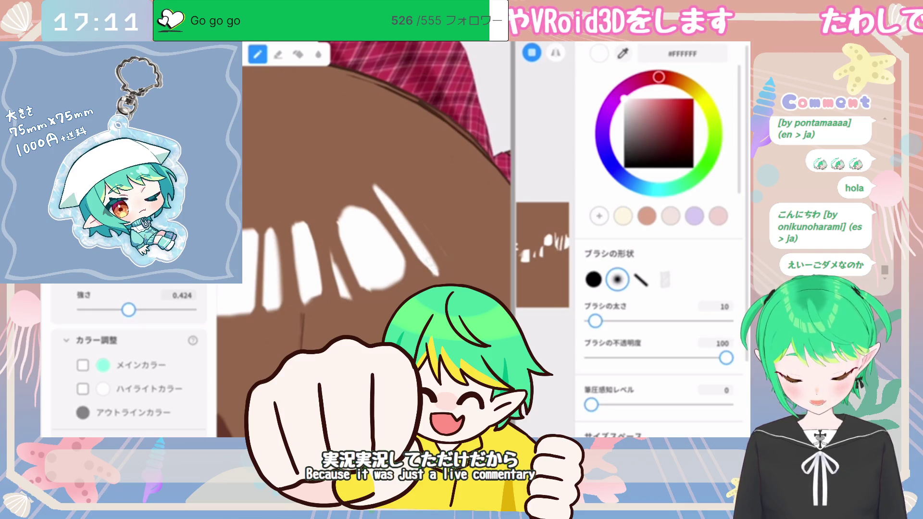
key(e)
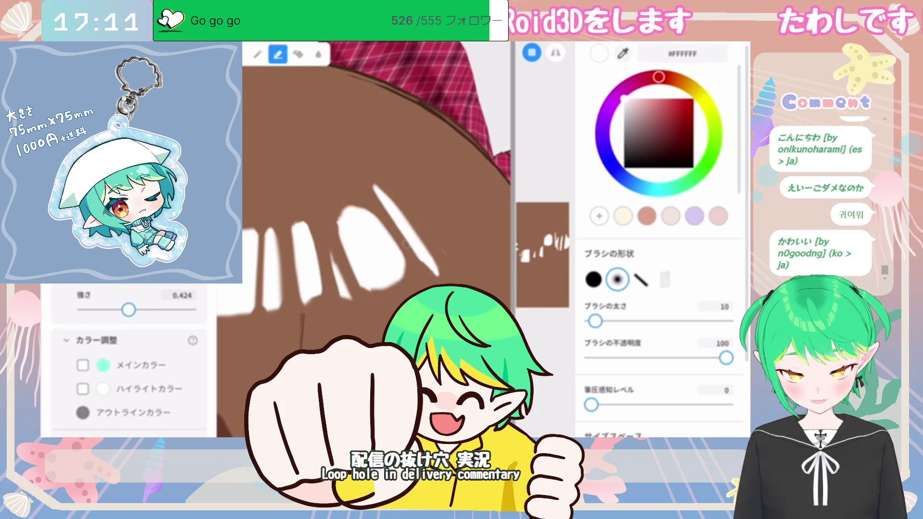
key(p)
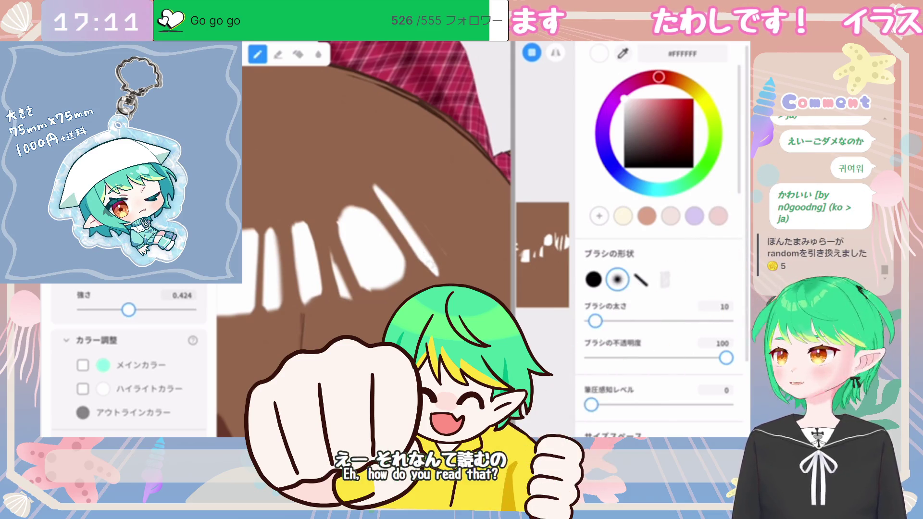
scroll(375, 192, down, 5)
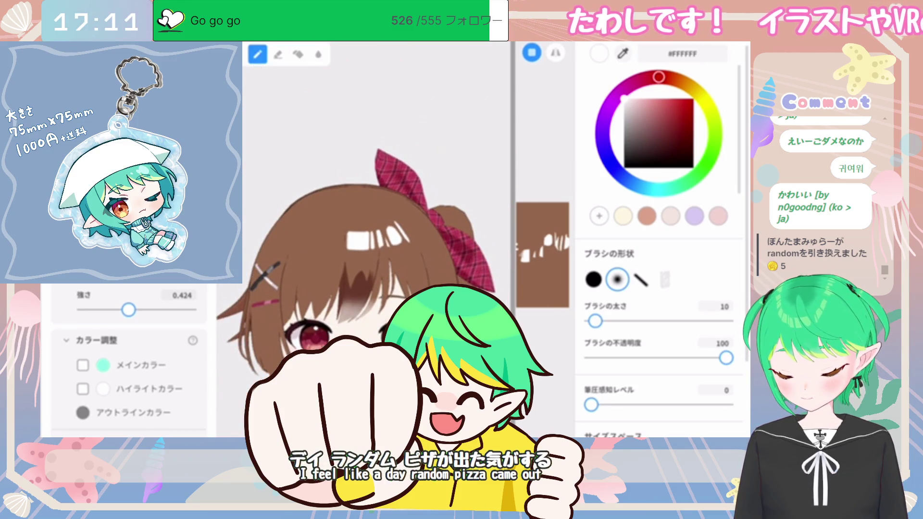
scroll(375, 217, up, 5)
scroll(373, 168, up, 5)
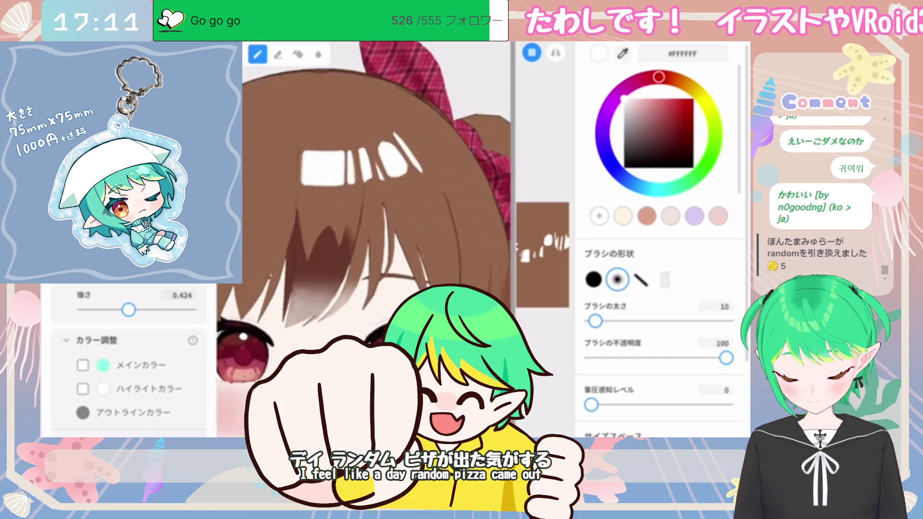
key(e)
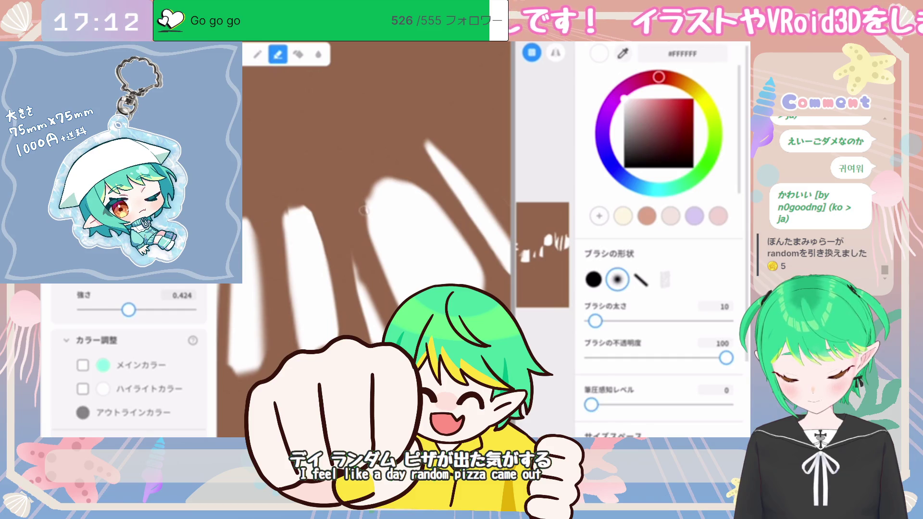
key(b)
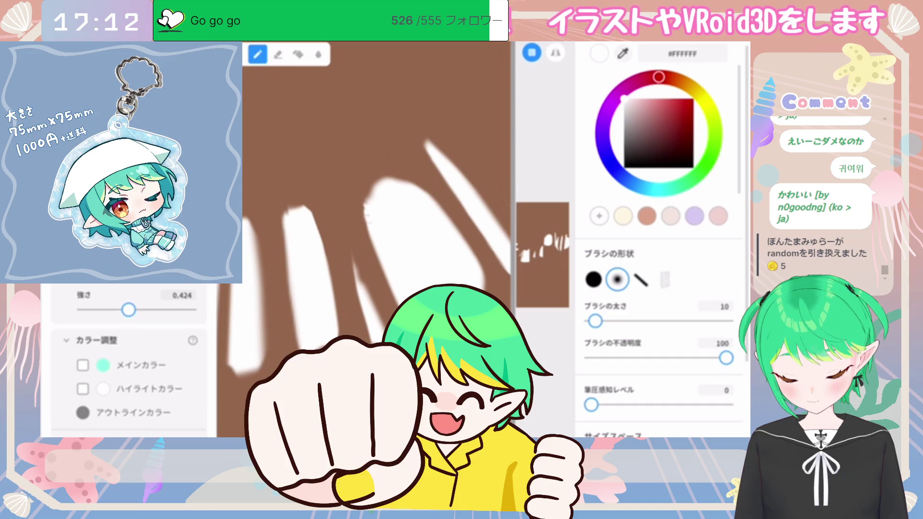
key(e)
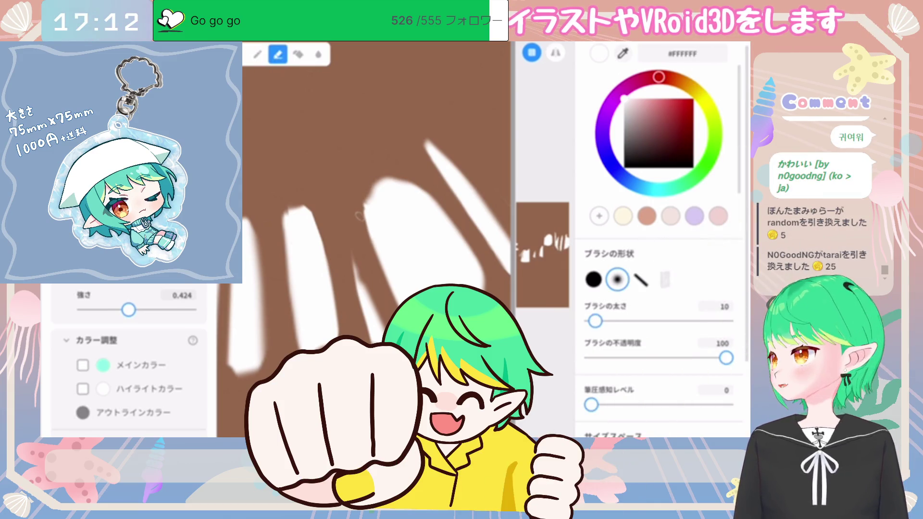
key(b)
scroll(360, 215, down, 5)
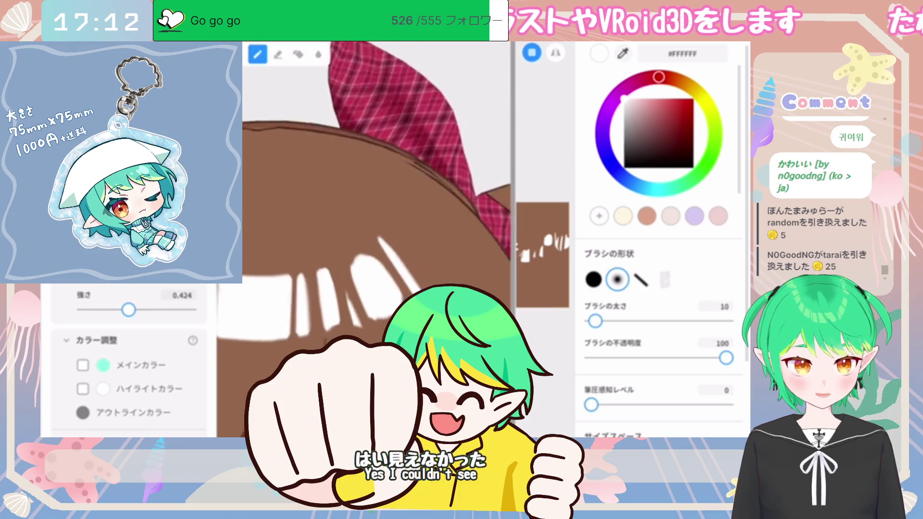
scroll(377, 192, up, 3)
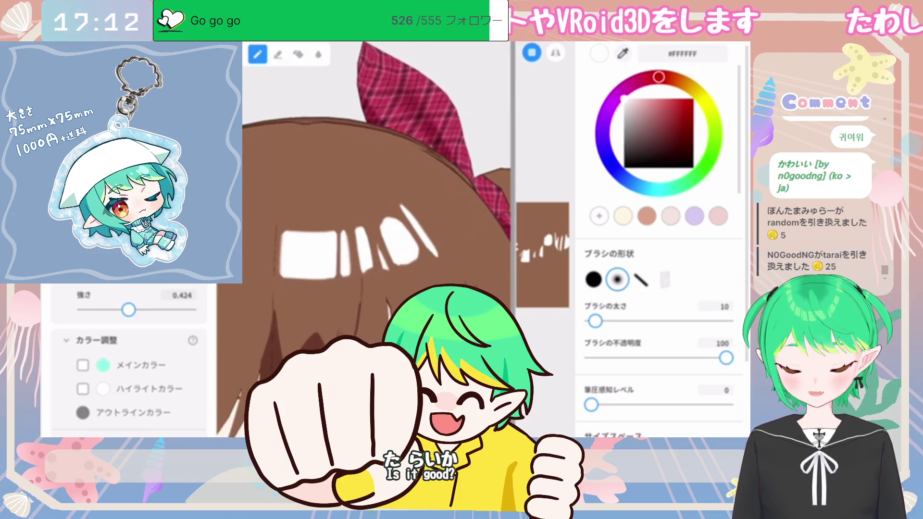
- Undo a stray white stroke and erase the top tip of a highlight streak
drag(398, 194, 410, 202)
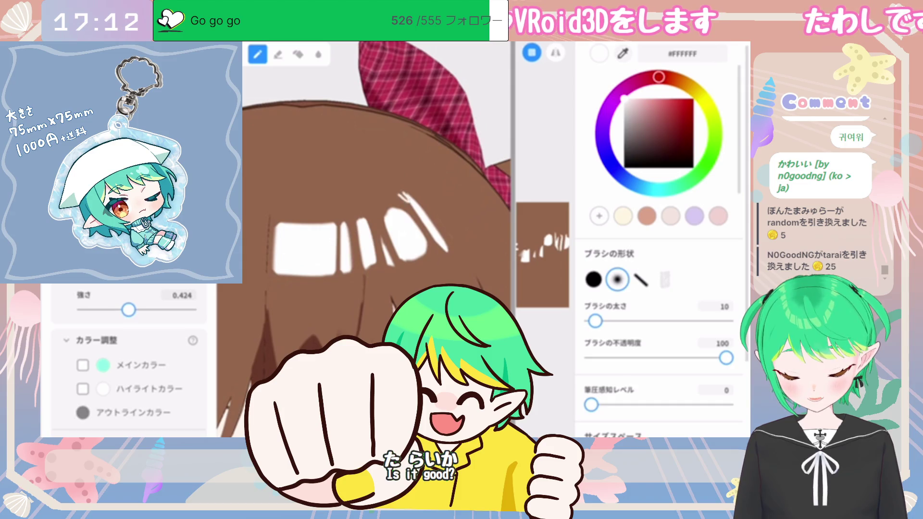
key(e)
key(ctrl+z)
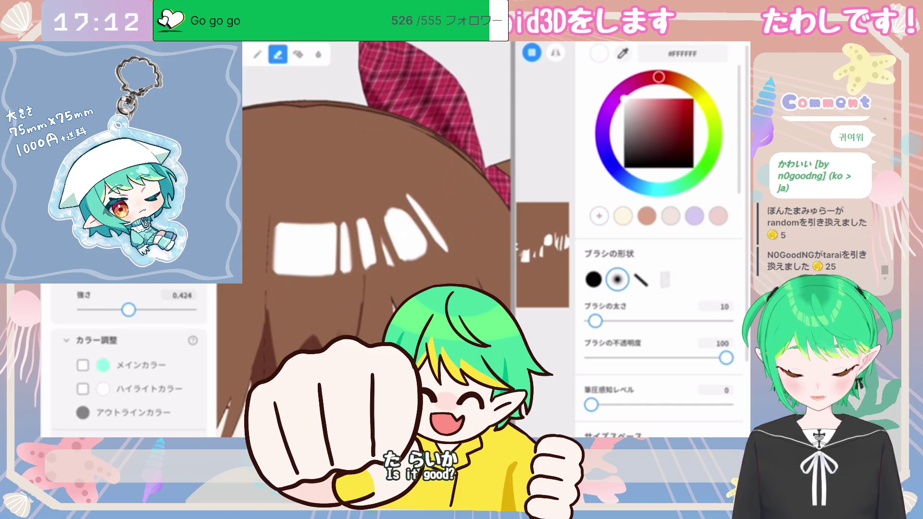
drag(408, 194, 412, 203)
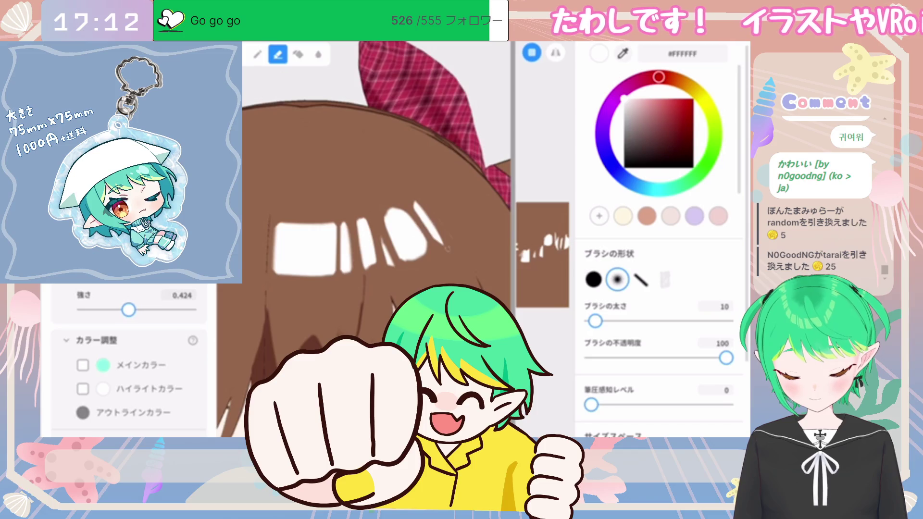
- Set the 筆圧感知レベル pen pressure slider to 8
scroll(375, 193, down, 10)
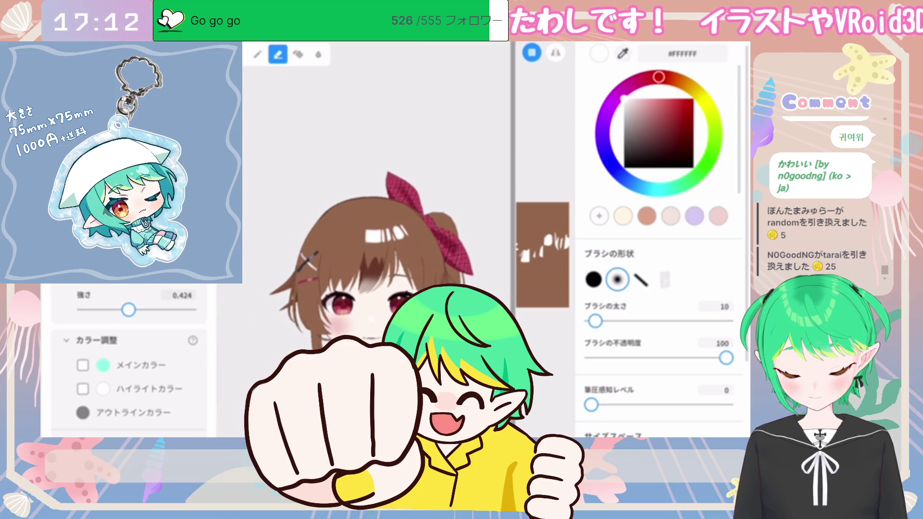
click(699, 404)
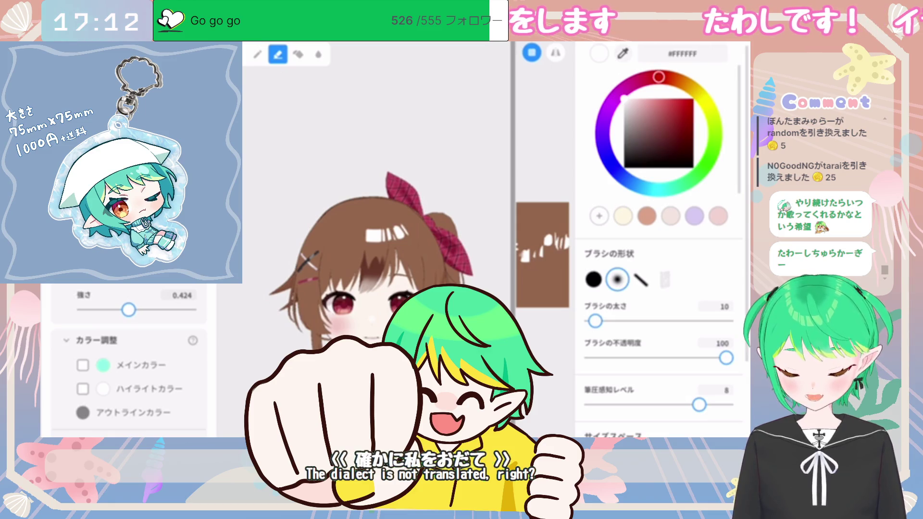
scroll(392, 213, up, 3)
scroll(398, 257, up, 5)
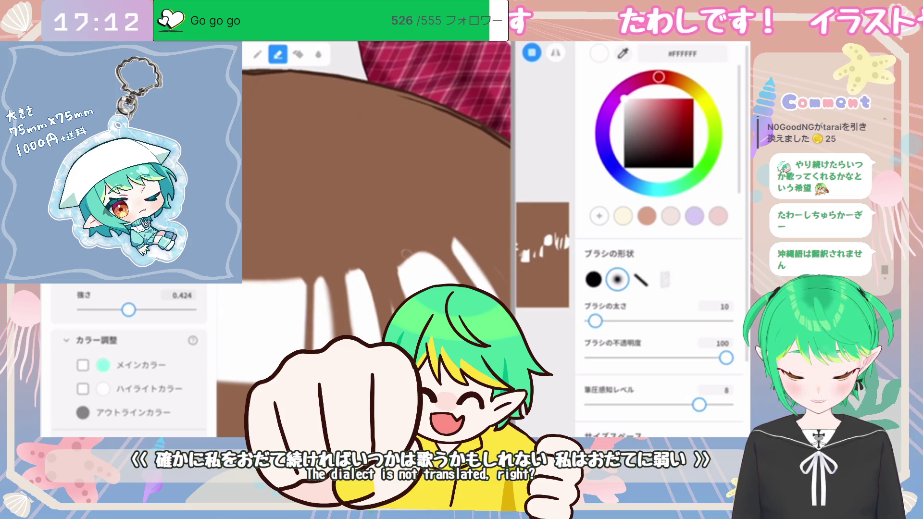
scroll(406, 254, down, 6)
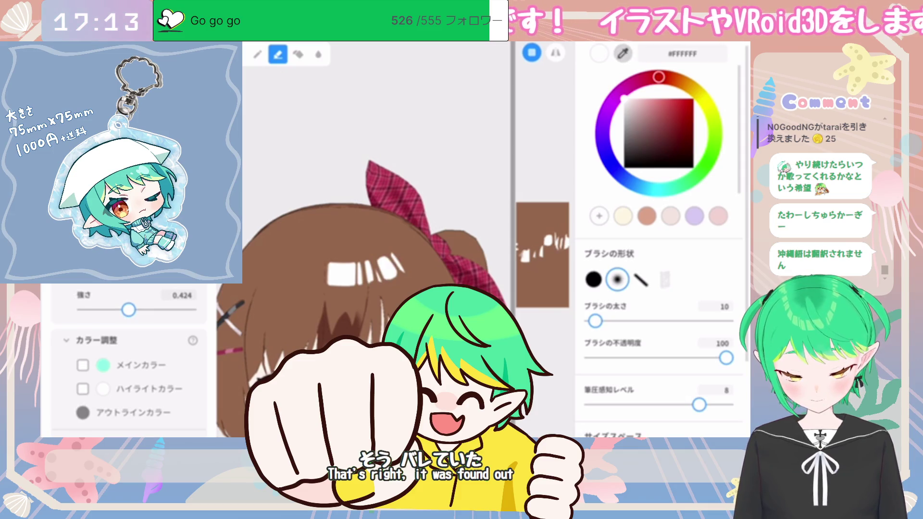
- Pick brown #72382A, set pen pressure back to 0, and enlarge the brush to 17
click(668, 137)
drag(699, 404, 591, 404)
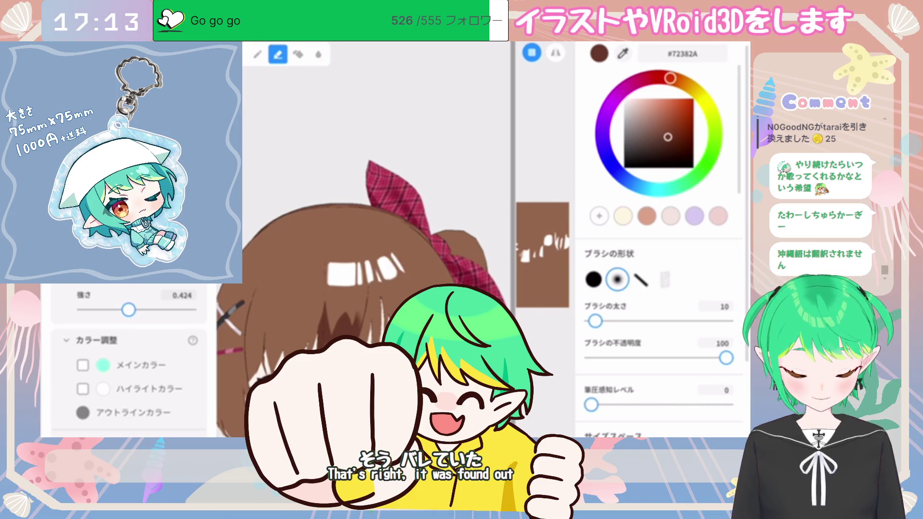
scroll(385, 240, down, 3)
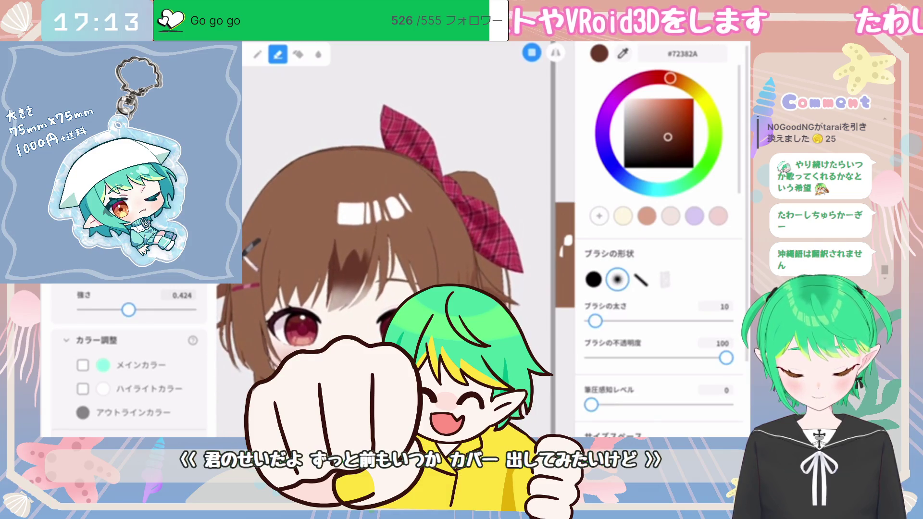
drag(596, 320, 599, 320)
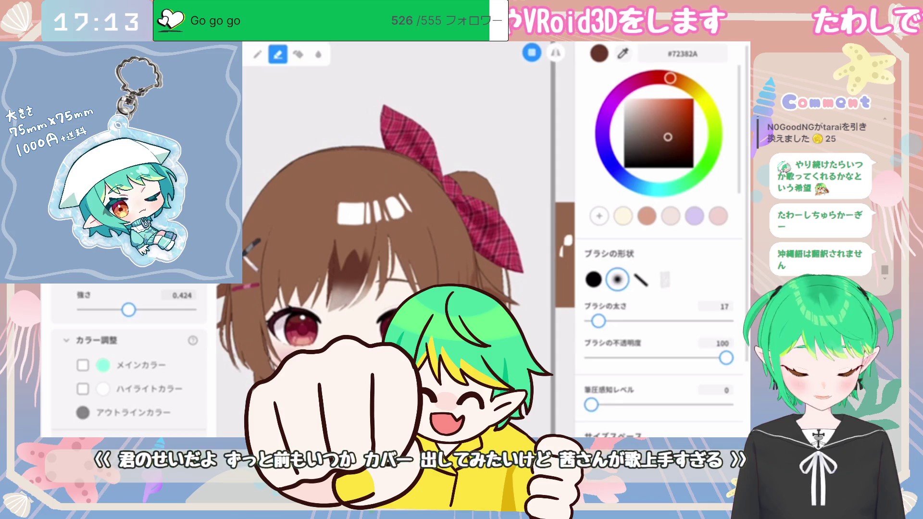
scroll(469, 214, up, 1)
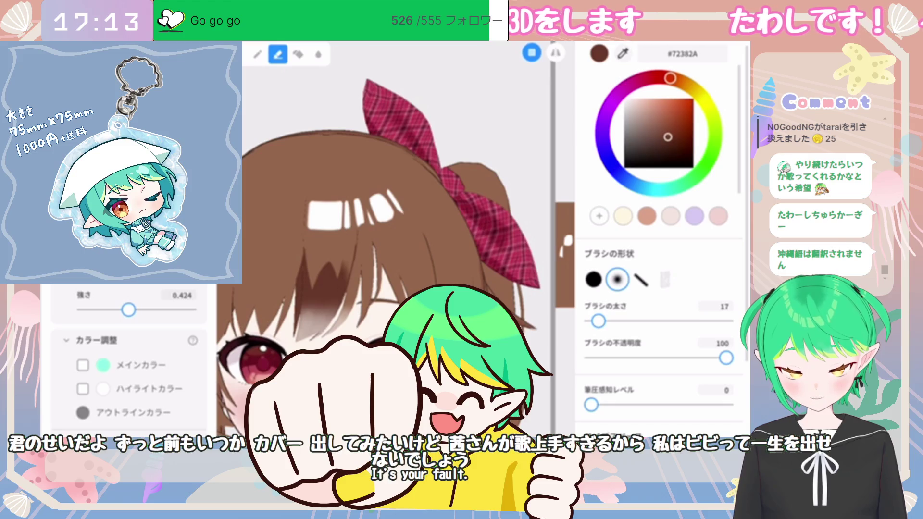
- Raise the brush to size 24 and paint a brown stroke down the bangs' strands
key(p)
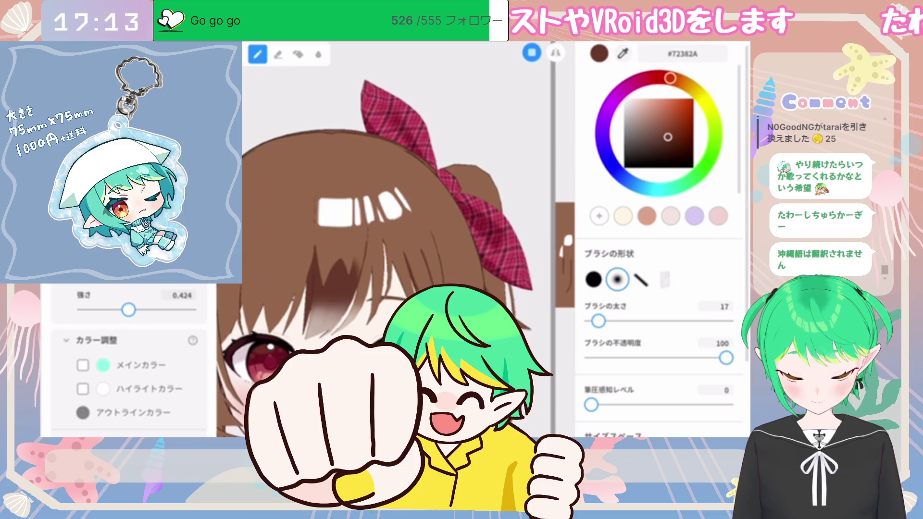
key(e)
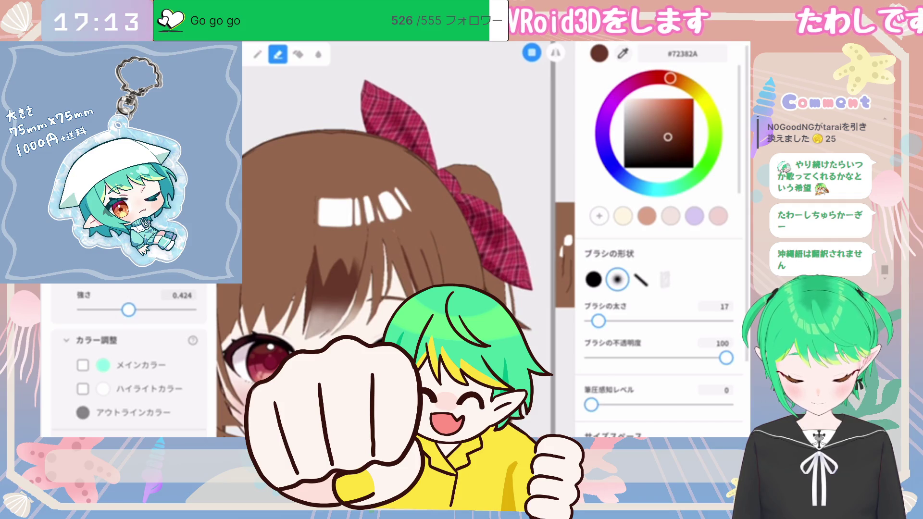
key(p)
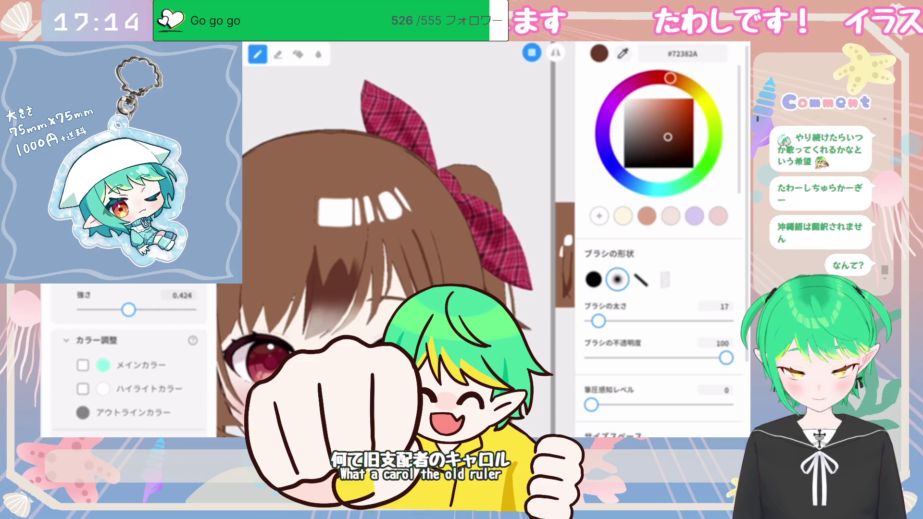
key(e)
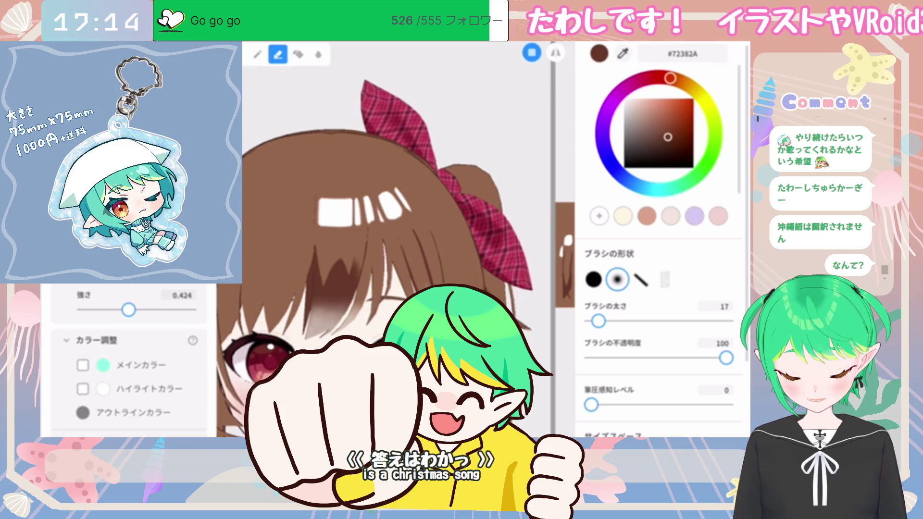
key(p)
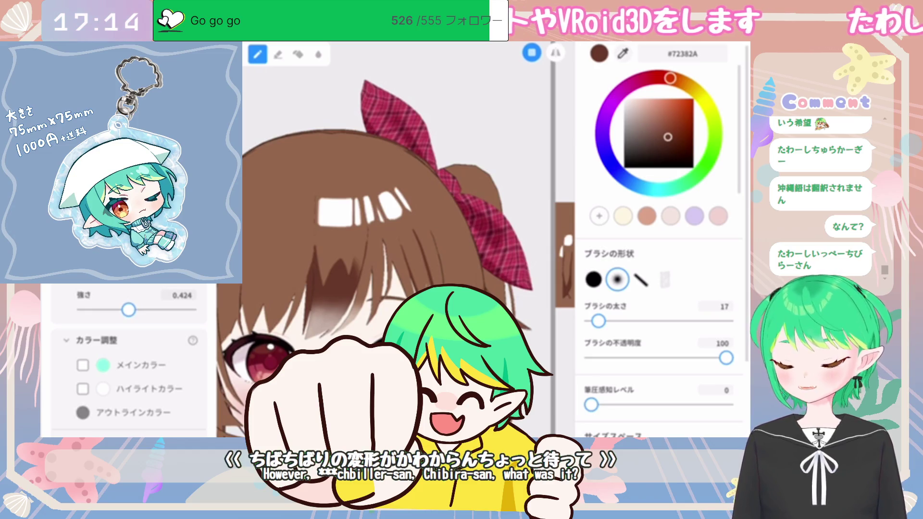
scroll(370, 264, down, 2)
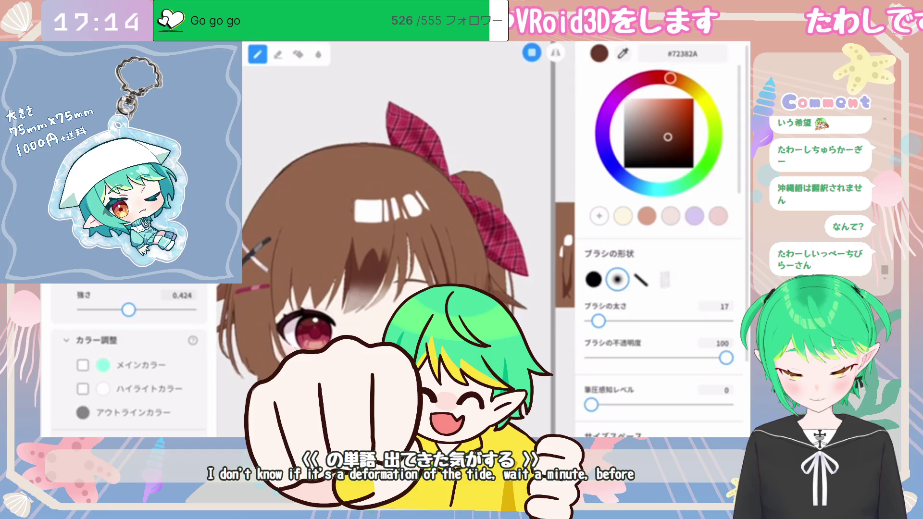
scroll(397, 212, up, 2)
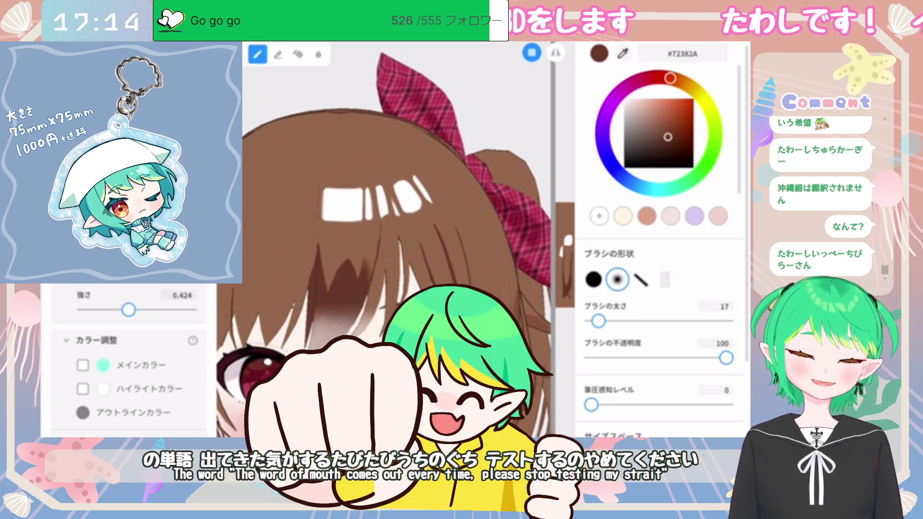
key(bracketright)
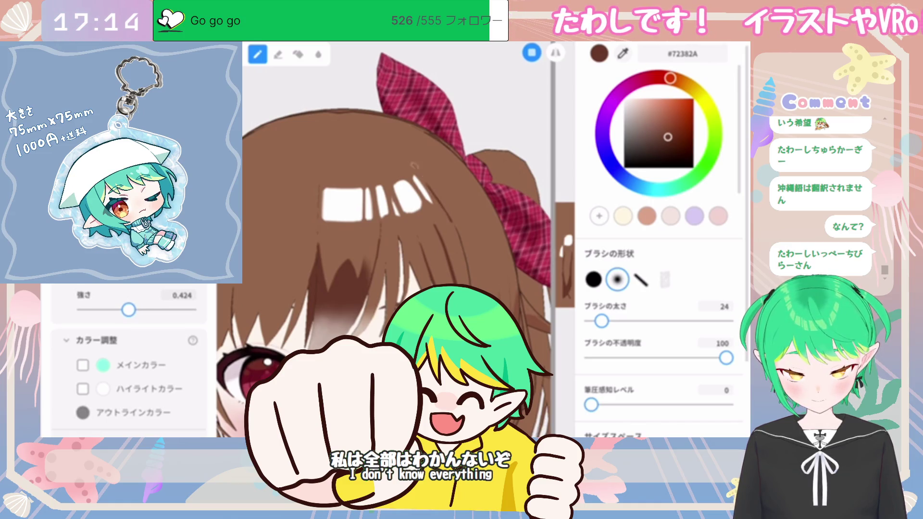
drag(443, 205, 467, 280)
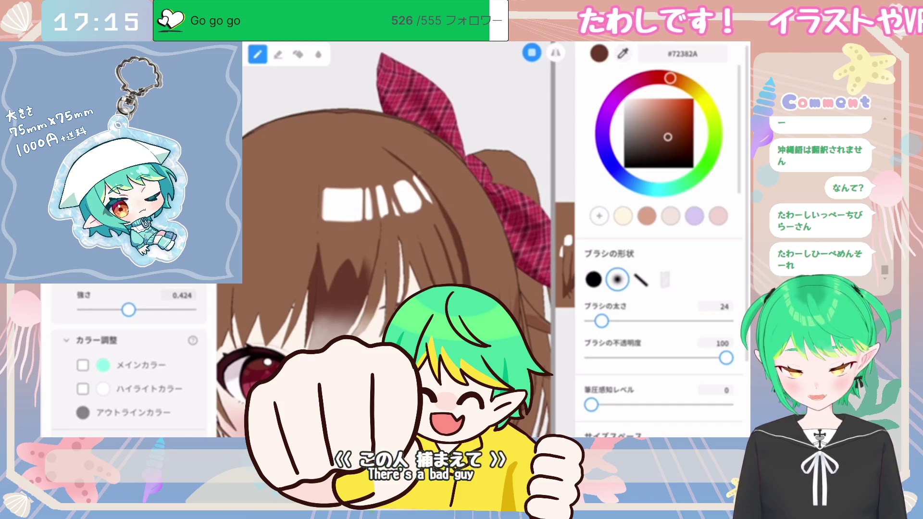
- Erase a diagonal strip of the white bangs highlight with the eraser, then return to the pen
key(e)
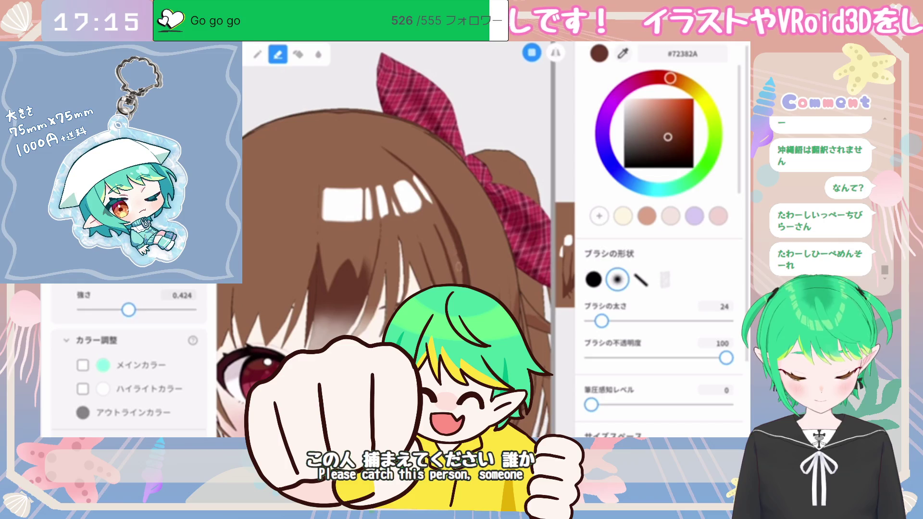
key(p)
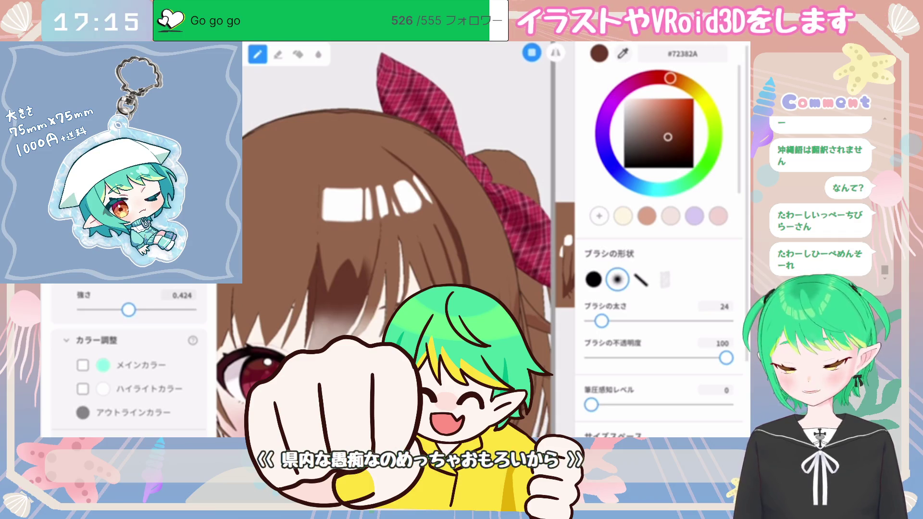
key(e)
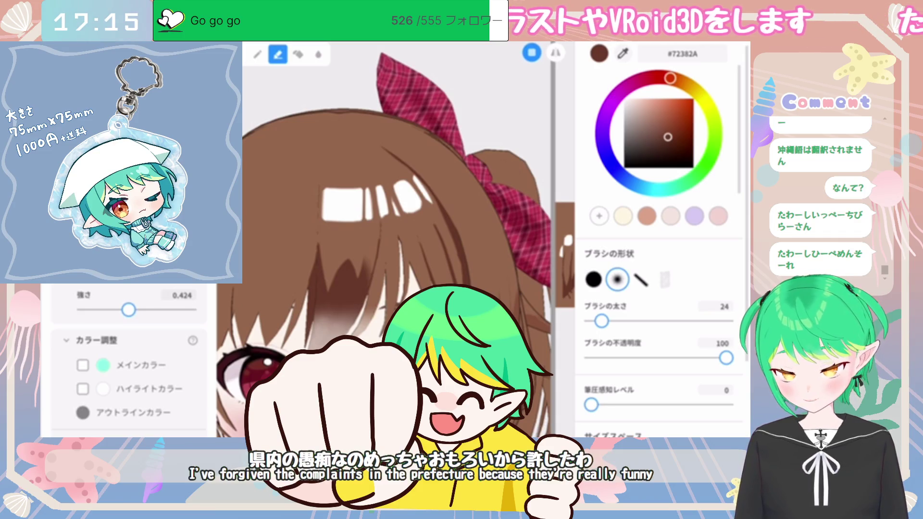
drag(414, 176, 432, 202)
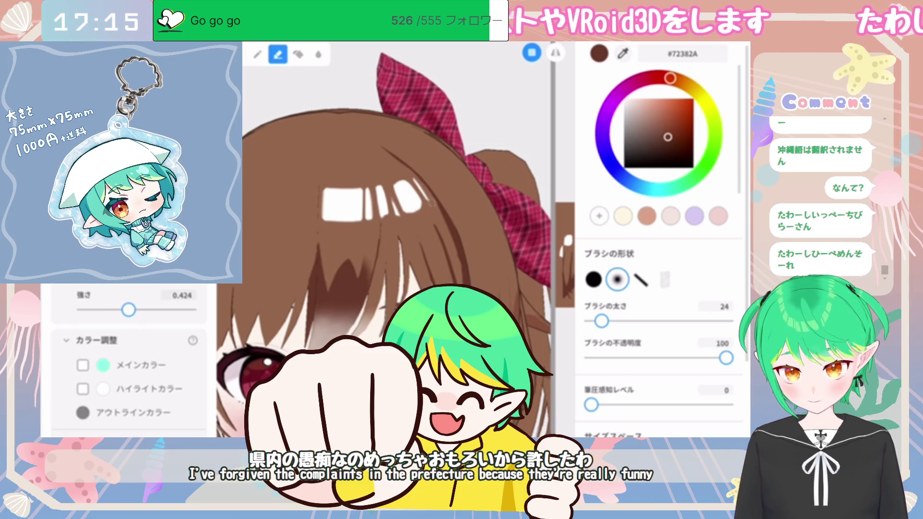
key(p)
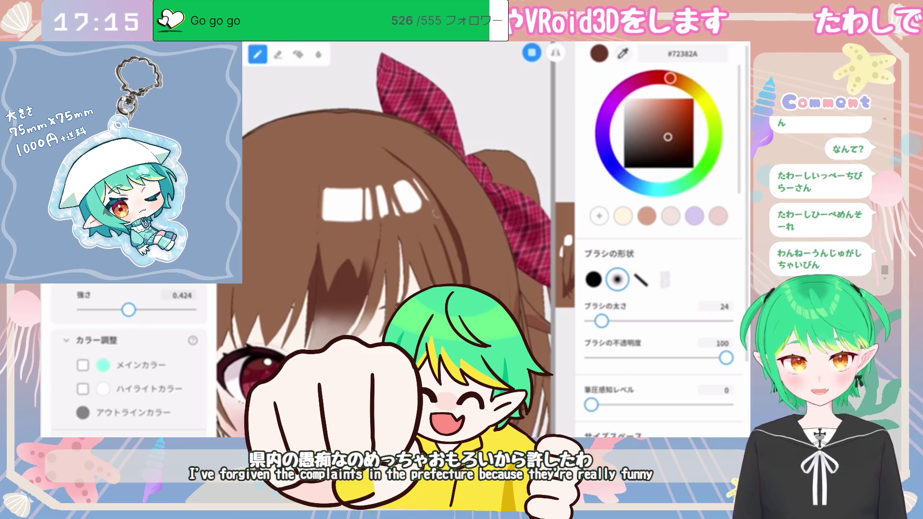